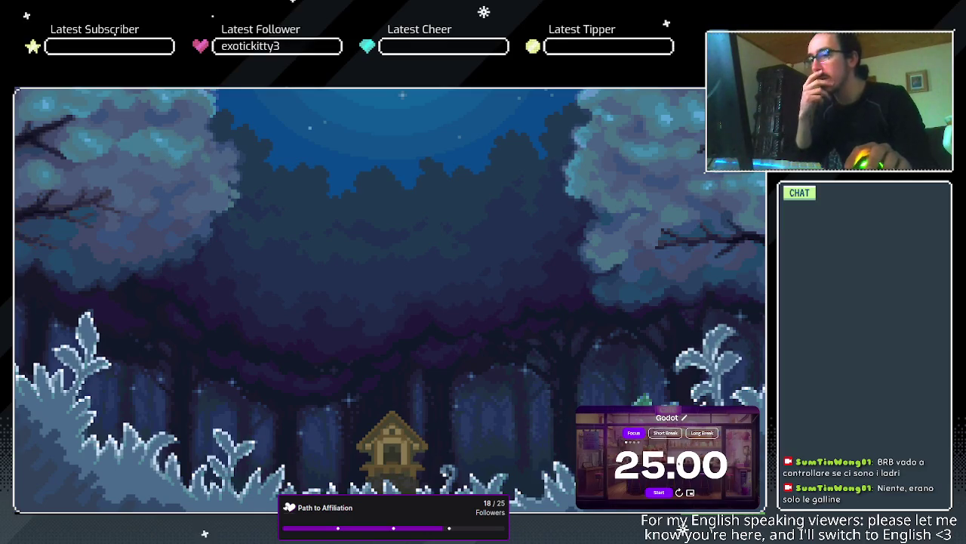
Start the 25:00 focus timer on the Pomodoro widget
{"action": "left_click", "coordinate": [657, 492]}
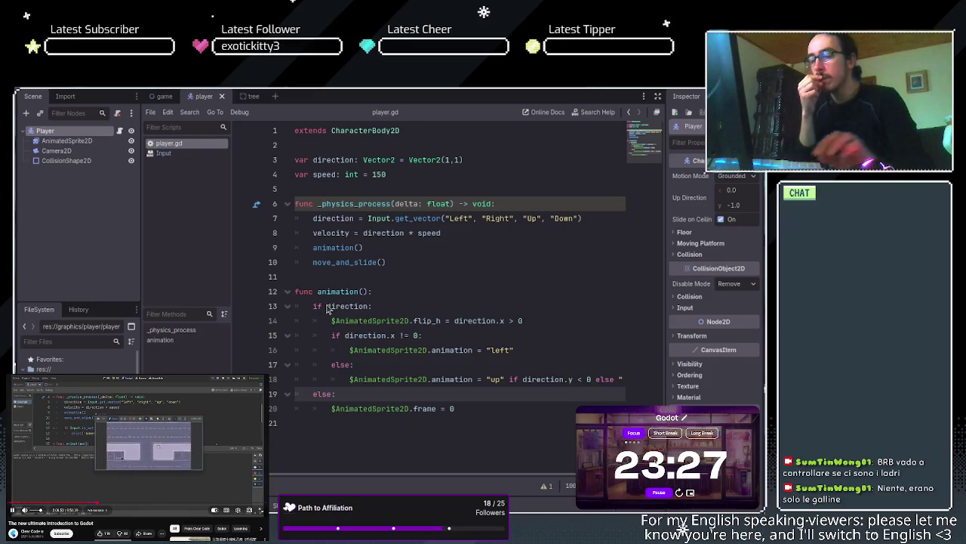
Control playback of the side tutorial video, then switch to the game scene tab
{"action": "key", "text": "XF86AudioPlay"}
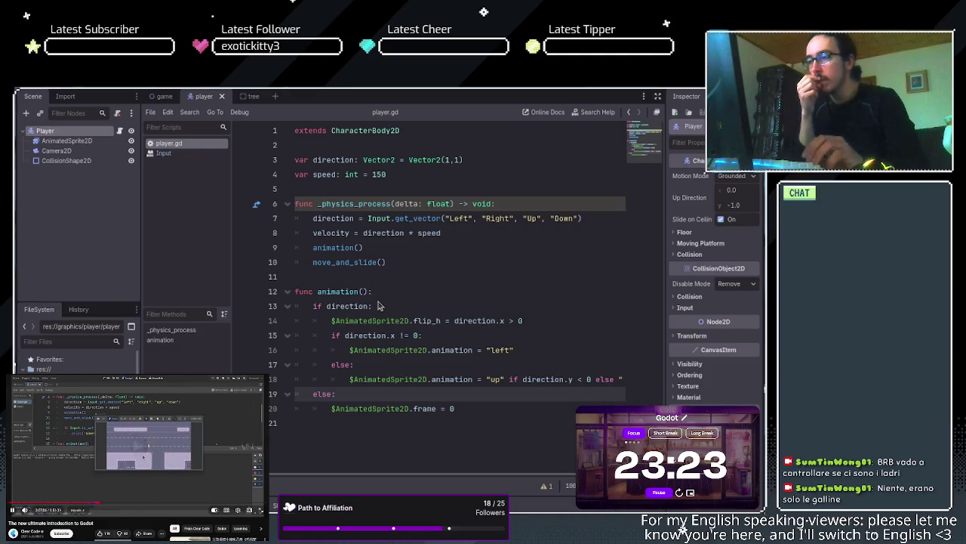
{"action": "key", "text": "XF86AudioPlay"}
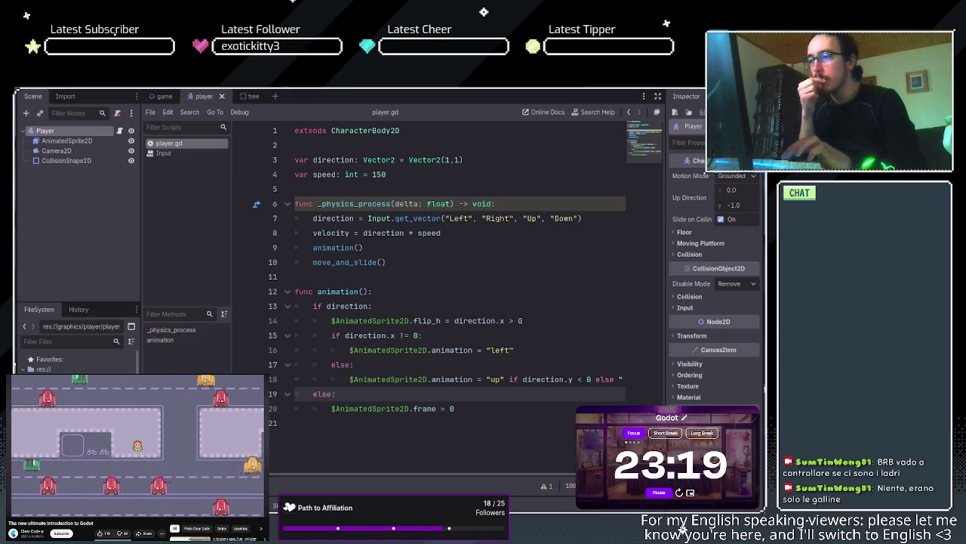
{"action": "key", "text": "XF86AudioPlay"}
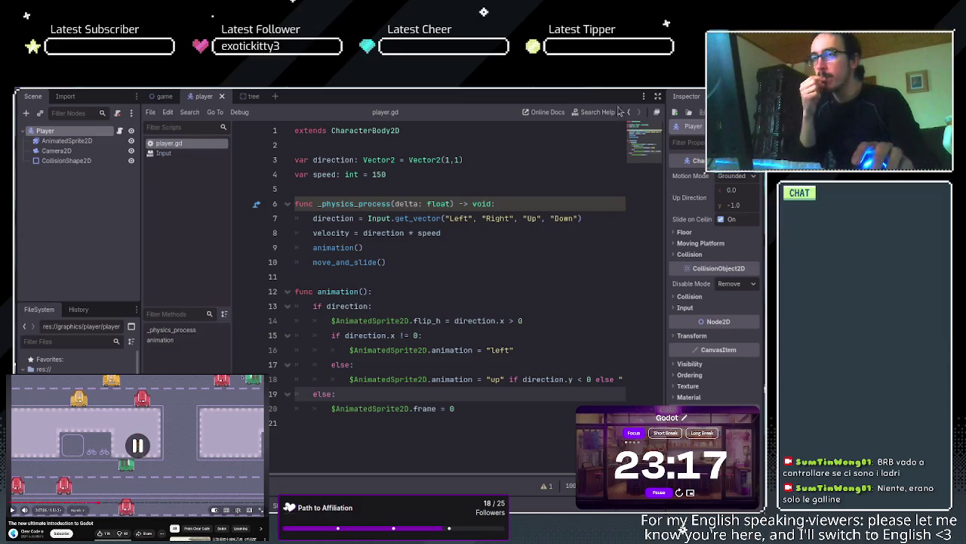
{"action": "key", "text": "XF86AudioNext"}
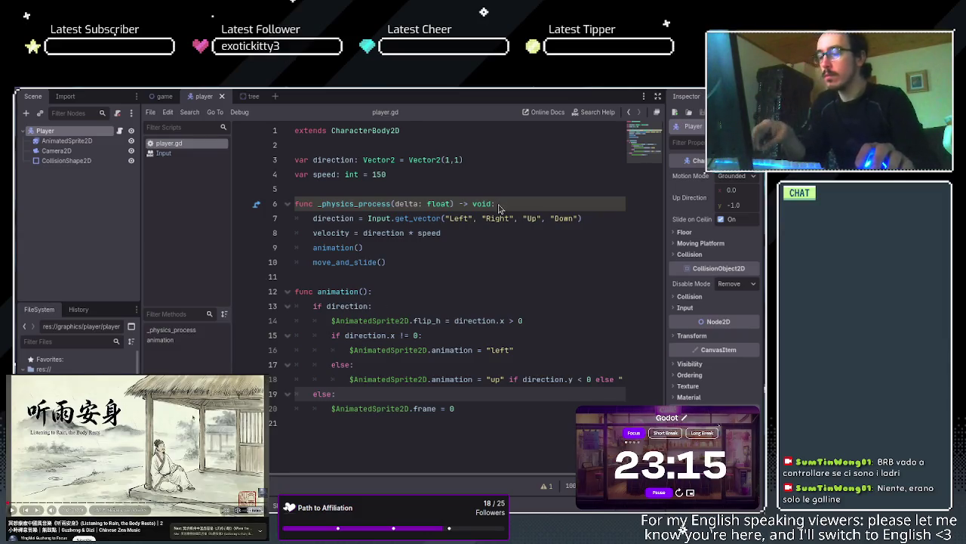
{"action": "key", "text": "XF86AudioPrev"}
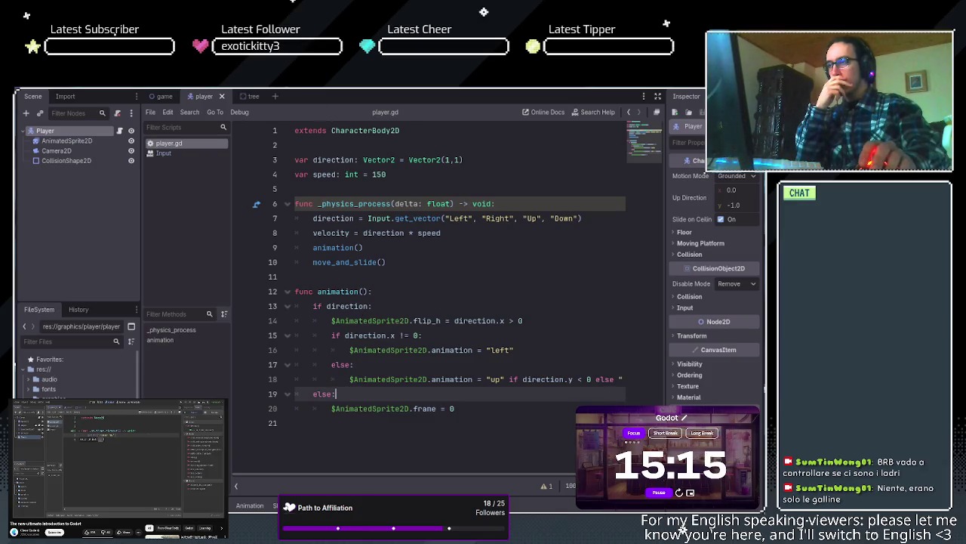
{"action": "left_click", "coordinate": [160, 97]}
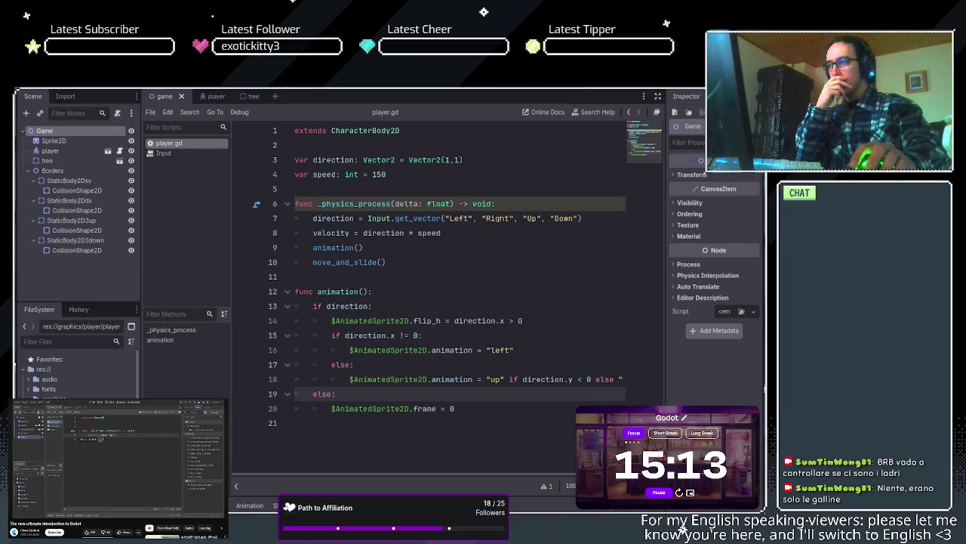
In the 2D view, collapse Borders and add a Timer node to the game scene
{"action": "key", "text": "ctrl+F1"}
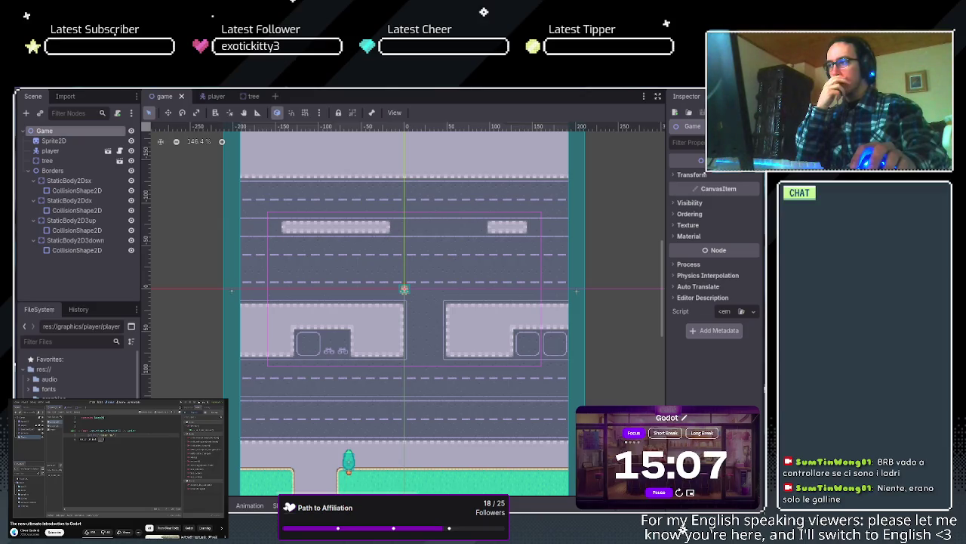
{"action": "left_click", "coordinate": [30, 170]}
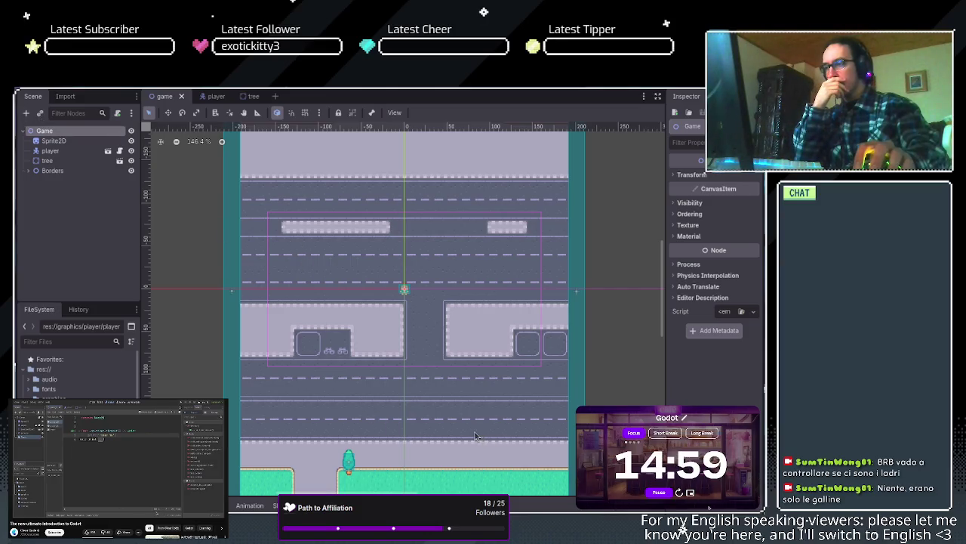
{"action": "key", "text": "ctrl+v"}
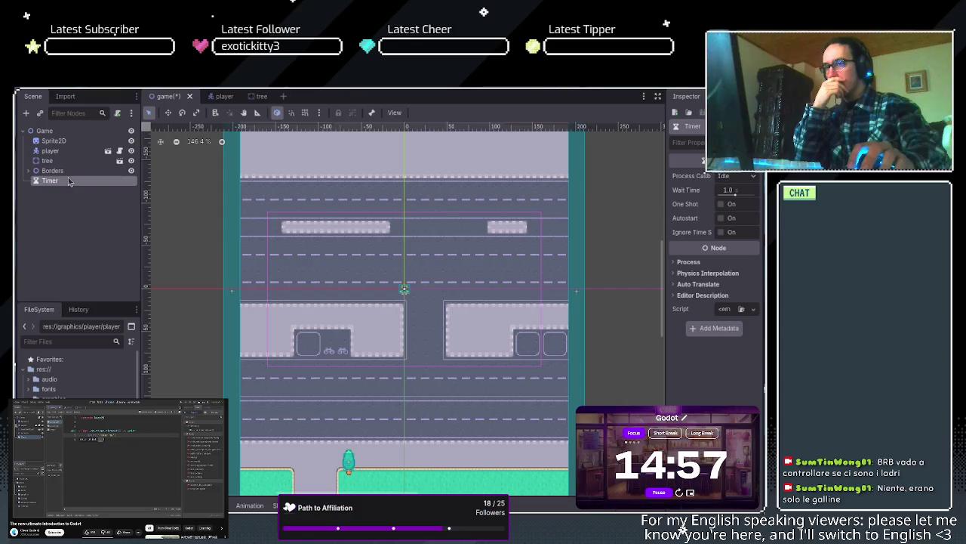
Set the Timer's wait time to 4.0 seconds with Autostart on, and list its signals
{"action": "left_click", "coordinate": [728, 191]}
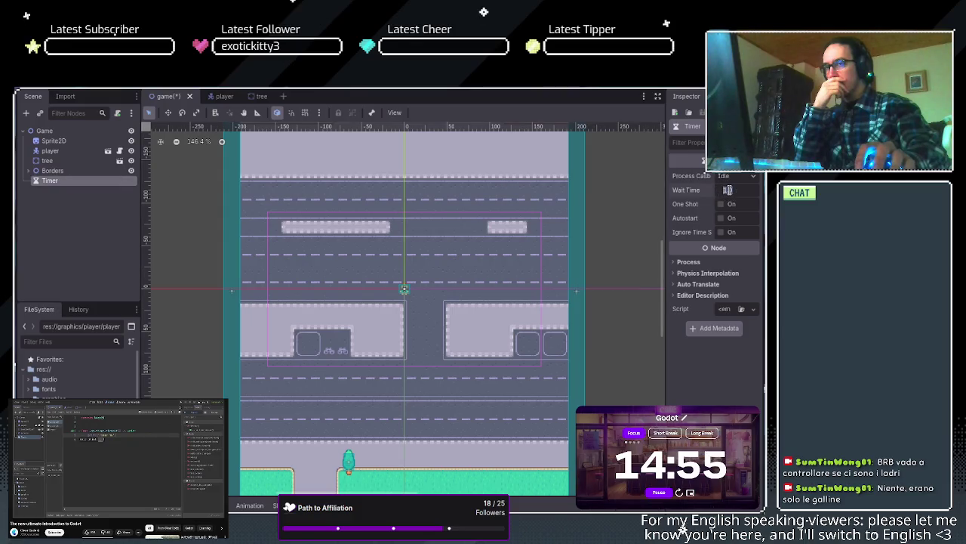
{"action": "type", "text": "4"}
{"action": "key", "text": "Return"}
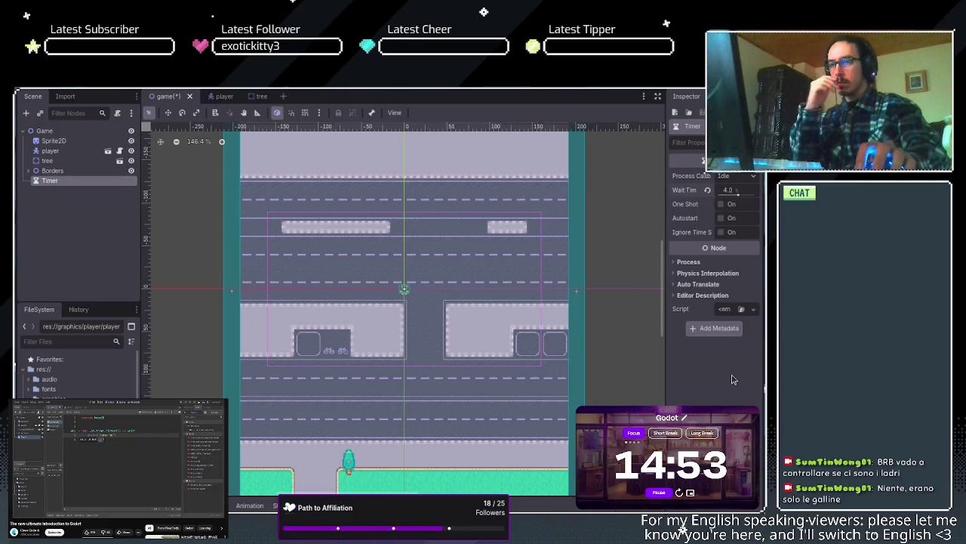
{"action": "left_click", "coordinate": [721, 218]}
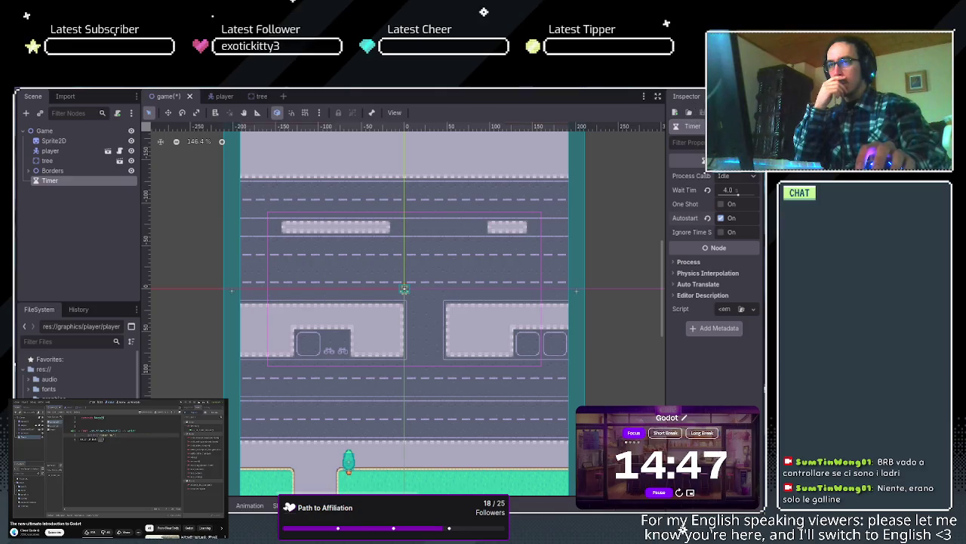
{"action": "left_click", "coordinate": [686, 98]}
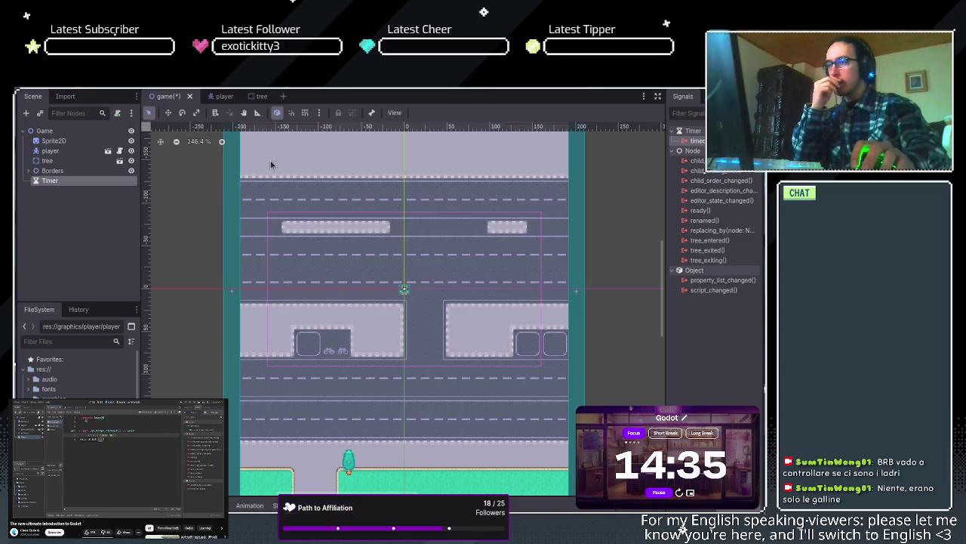
Select the Game root node and open its game.gd script in the Script editor
{"action": "left_click", "coordinate": [76, 131]}
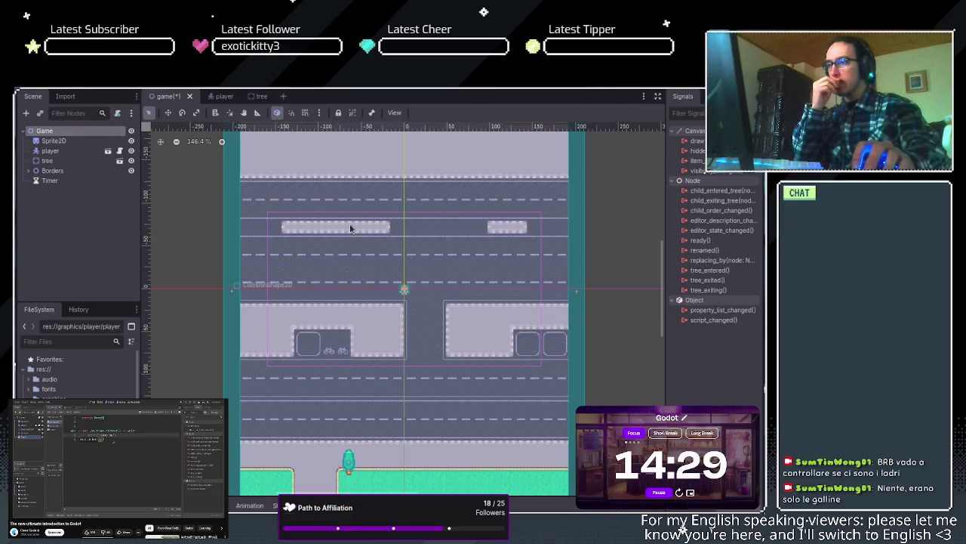
{"action": "key", "text": "ctrl+F3"}
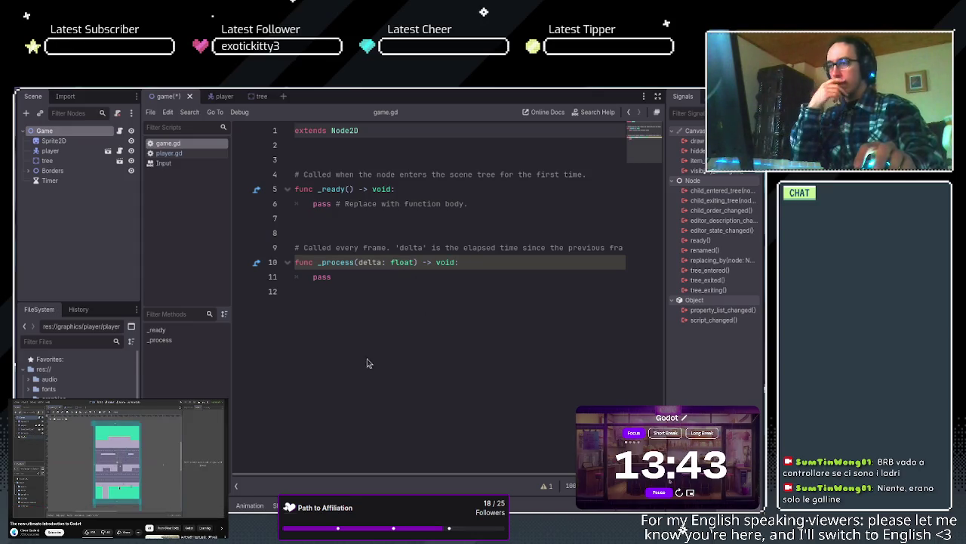
Delete the _ready and _process stubs from game.gd, keeping extends Node2D, then save
{"action": "left_click_drag", "start_coordinate": [339, 277], "coordinate": [287, 165]}
{"action": "key", "text": "BackSpace"}
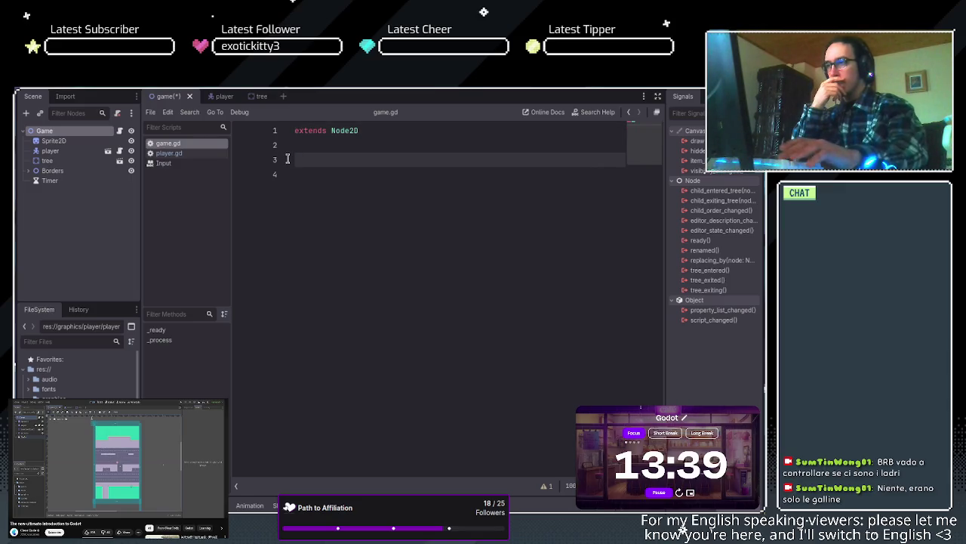
{"action": "key", "text": "BackSpace"}
{"action": "key", "text": "BackSpace"}
{"action": "key", "text": "Return"}
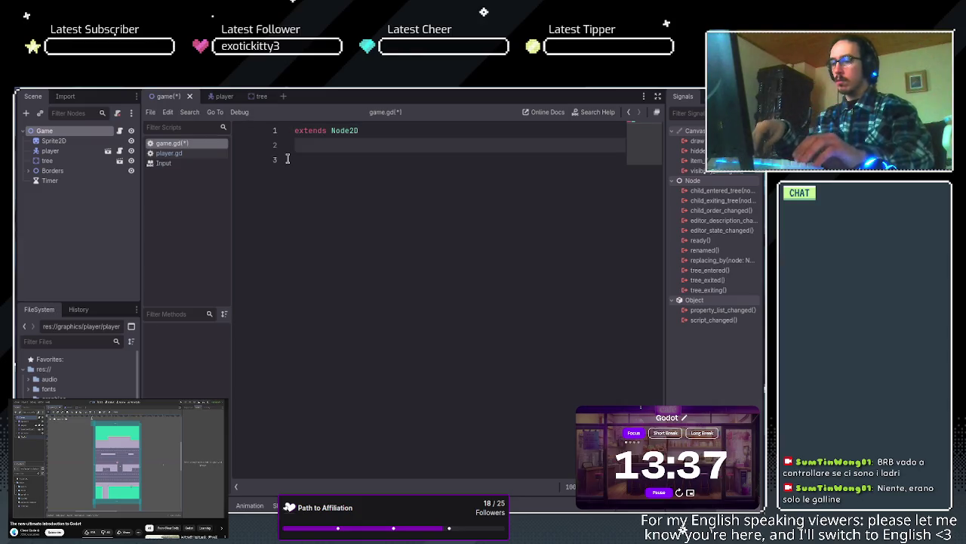
{"action": "key", "text": "ctrl+s"}
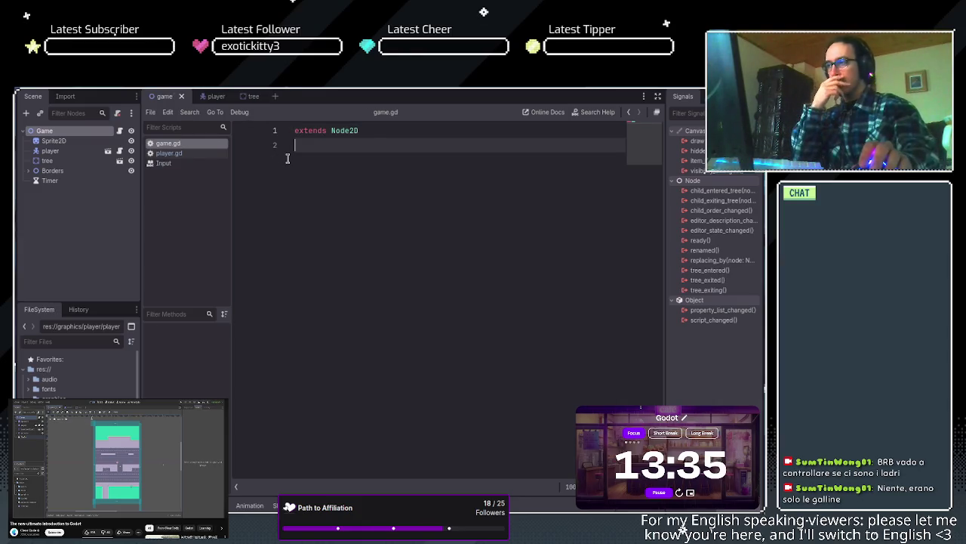
{"action": "key", "text": "Return"}
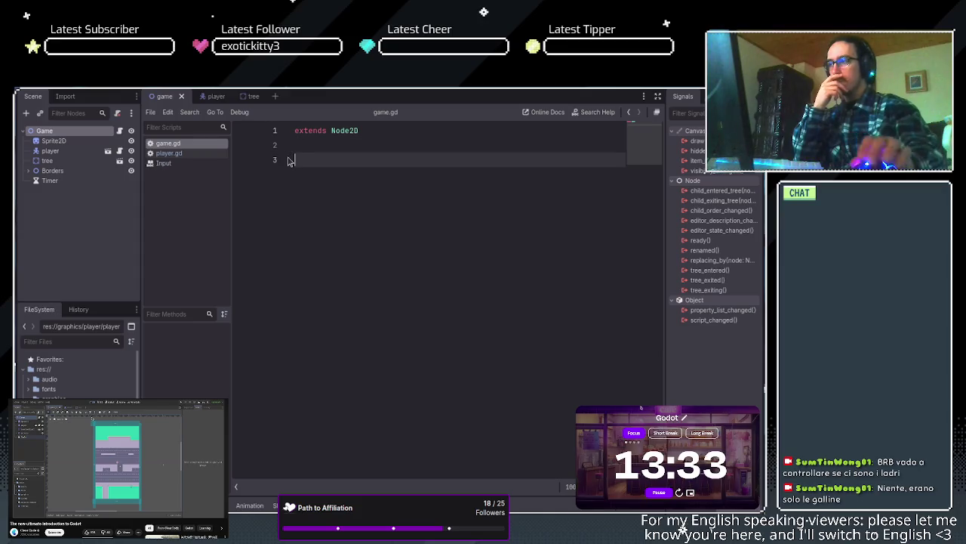
{"action": "left_click", "coordinate": [68, 184]}
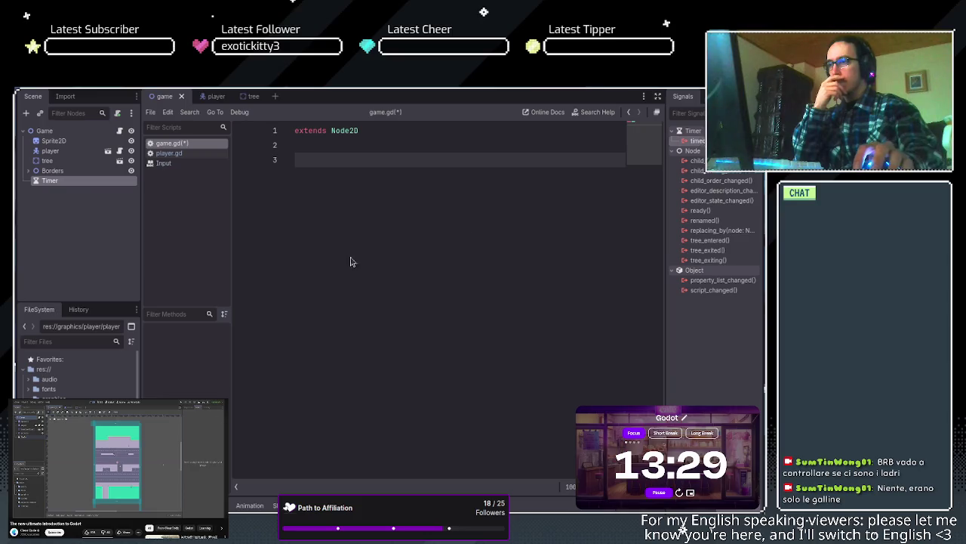
Connect the Timer's timeout signal to game.gd, creating _on_timer_timeout(), and tidy the blank lines
{"action": "left_click_drag", "start_coordinate": [367, 251], "coordinate": [431, 383]}
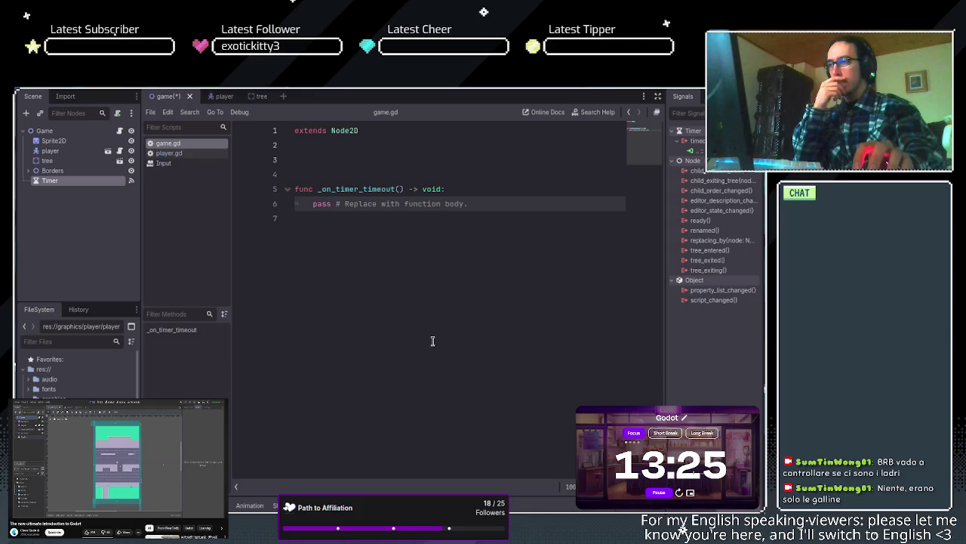
{"action": "left_click", "coordinate": [352, 174]}
{"action": "key", "text": "BackSpace"}
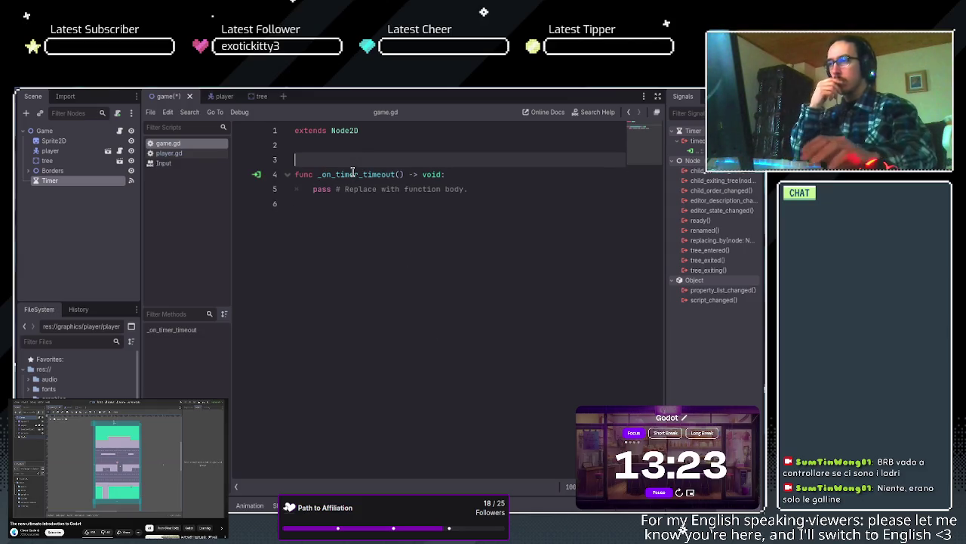
{"action": "key", "text": "Return"}
{"action": "left_click", "coordinate": [369, 160]}
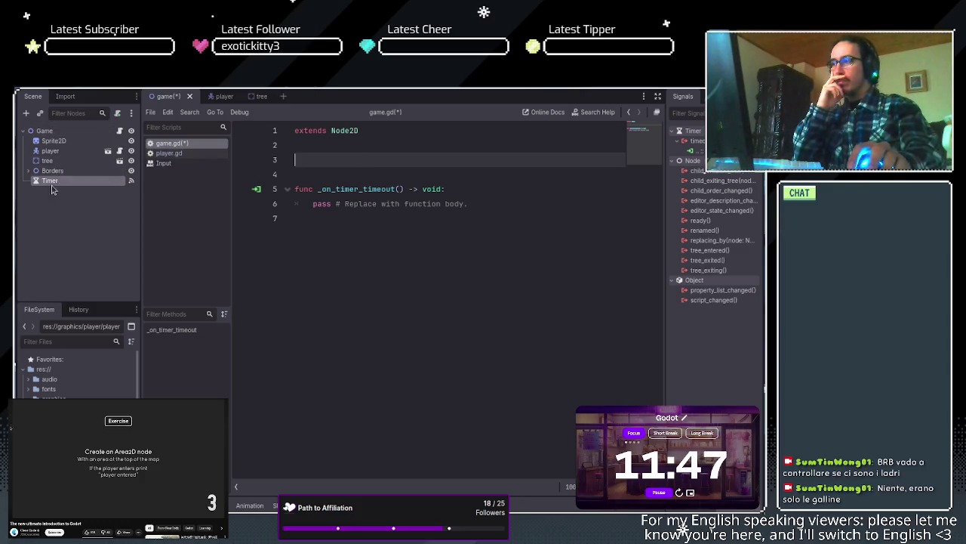
Add an Area2D node under the Game root
{"action": "left_click", "coordinate": [52, 141]}
{"action": "left_click", "coordinate": [41, 130]}
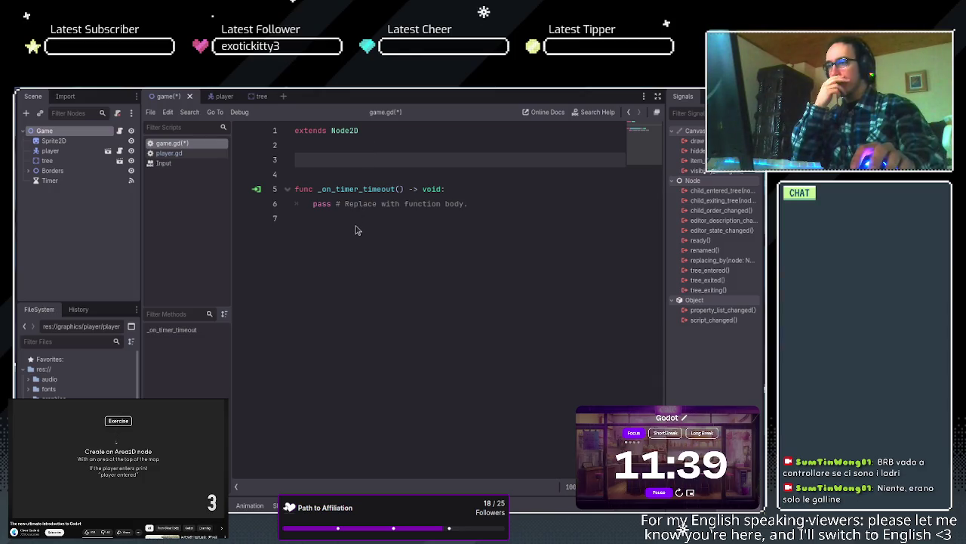
{"action": "key", "text": "Return"}
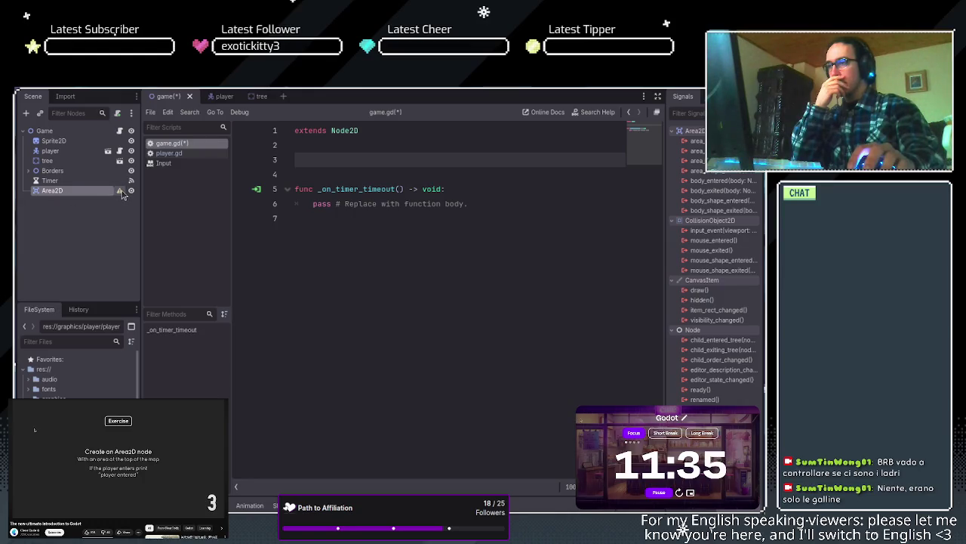
Add a CollisionShape2D child to the new Area2D
{"action": "left_click", "coordinate": [55, 203]}
{"action": "left_click", "coordinate": [55, 194]}
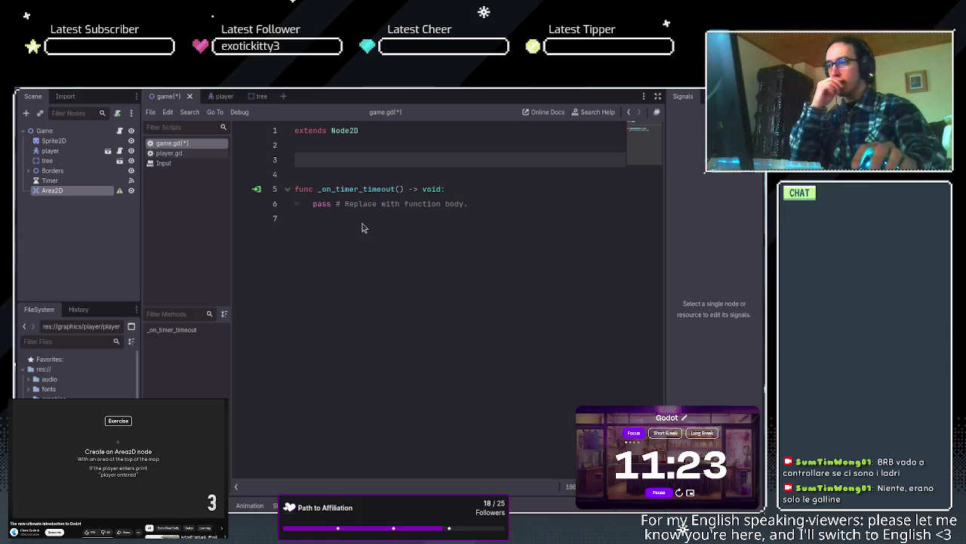
{"action": "key", "text": "ctrl+v"}
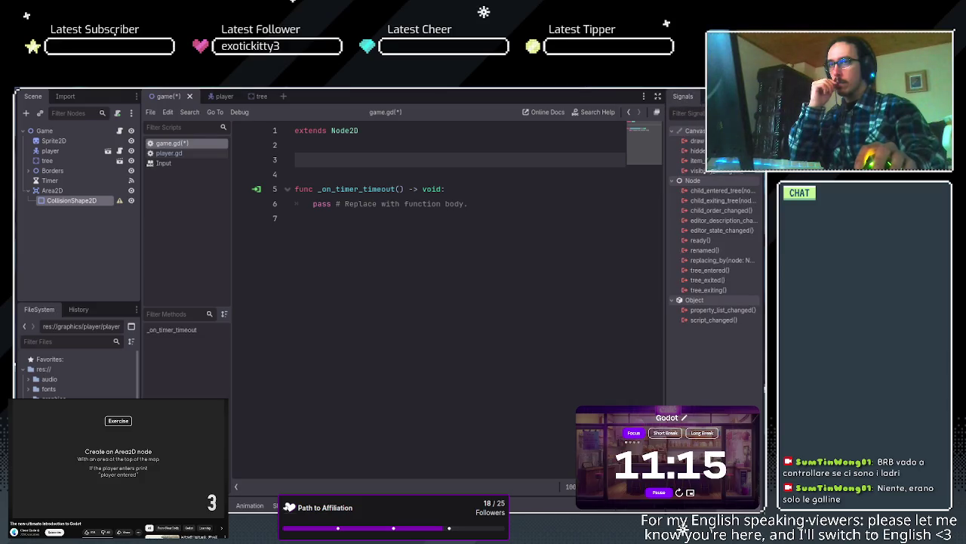
Set the CollisionShape2D's Shape to a new RectangleShape2D in the Inspector
{"action": "left_click", "coordinate": [687, 96]}
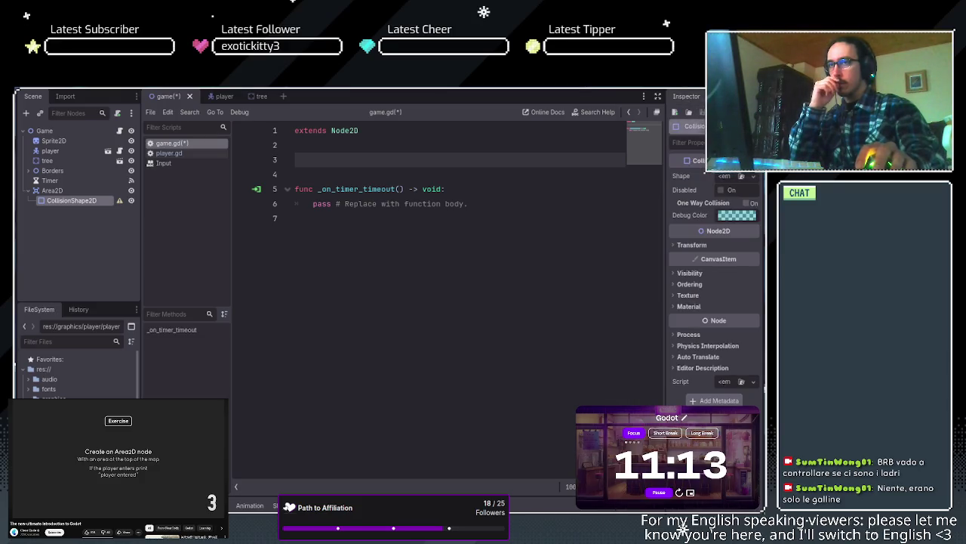
{"action": "mouse_move", "coordinate": [666, 175]}
{"action": "left_mouse_down"}
{"action": "mouse_move", "coordinate": [656, 175]}
{"action": "mouse_move", "coordinate": [663, 175]}
{"action": "left_mouse_up"}
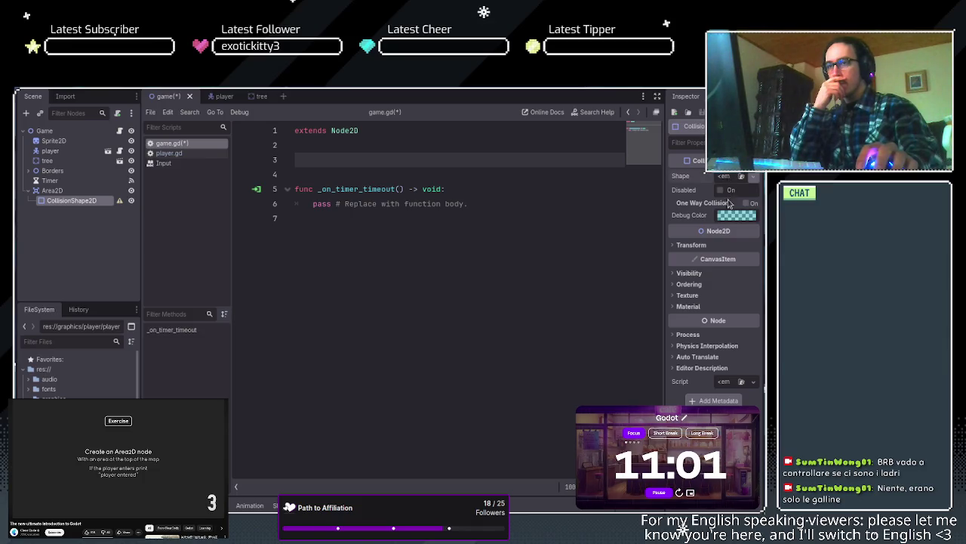
{"action": "left_click", "coordinate": [747, 176]}
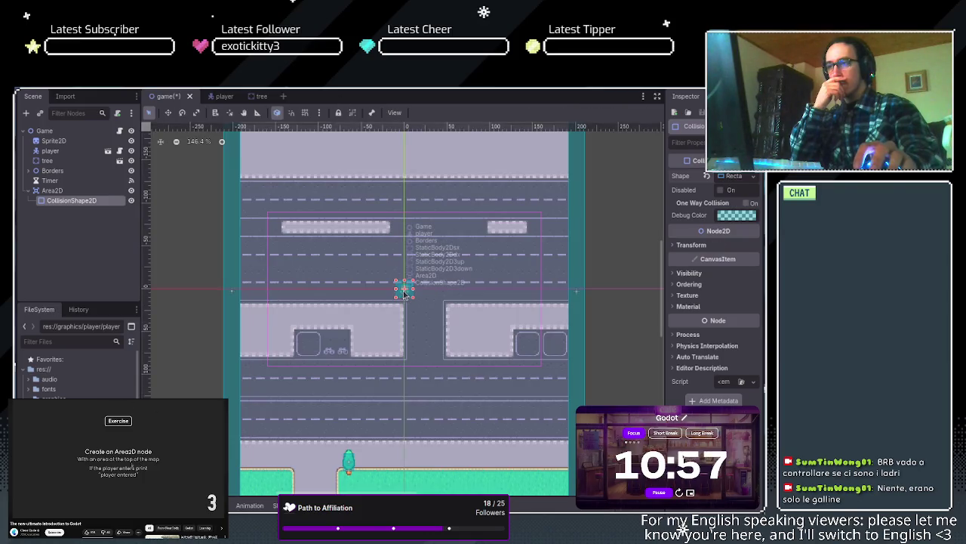
Move the collision rectangle up into the green area at the top of the map
{"action": "left_click_drag", "start_coordinate": [401, 287], "coordinate": [405, 221]}
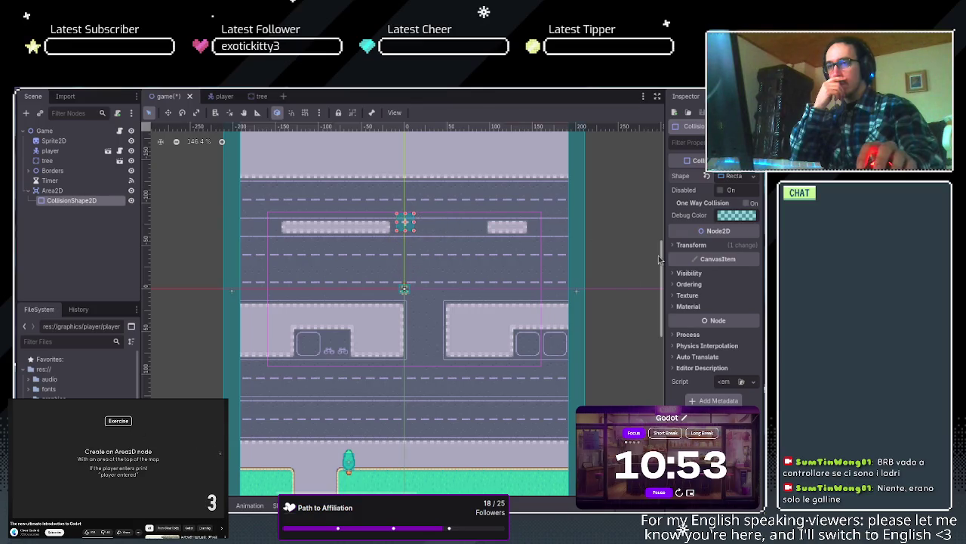
{"action": "scroll", "coordinate": [663, 259], "scroll_direction": "up", "scroll_amount": 5}
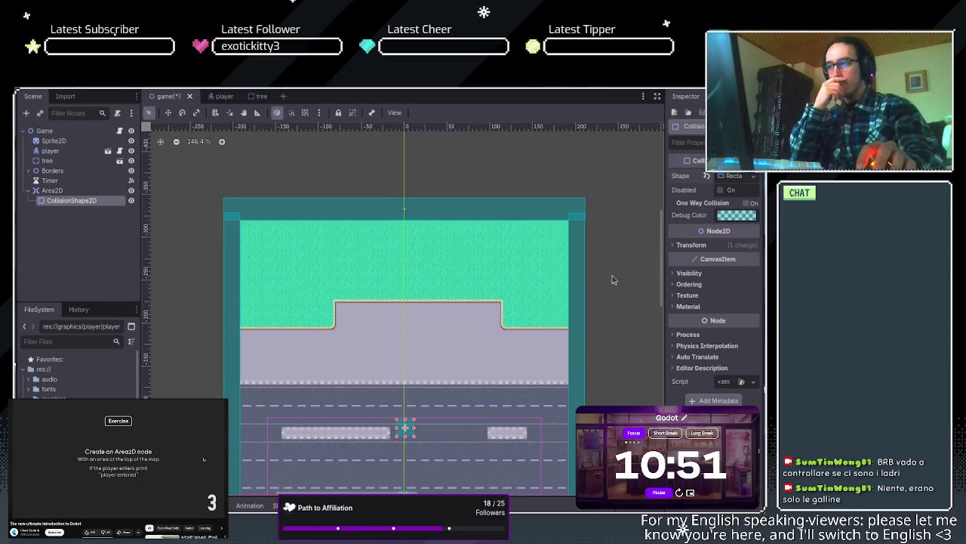
{"action": "left_click_drag", "start_coordinate": [406, 429], "coordinate": [406, 230]}
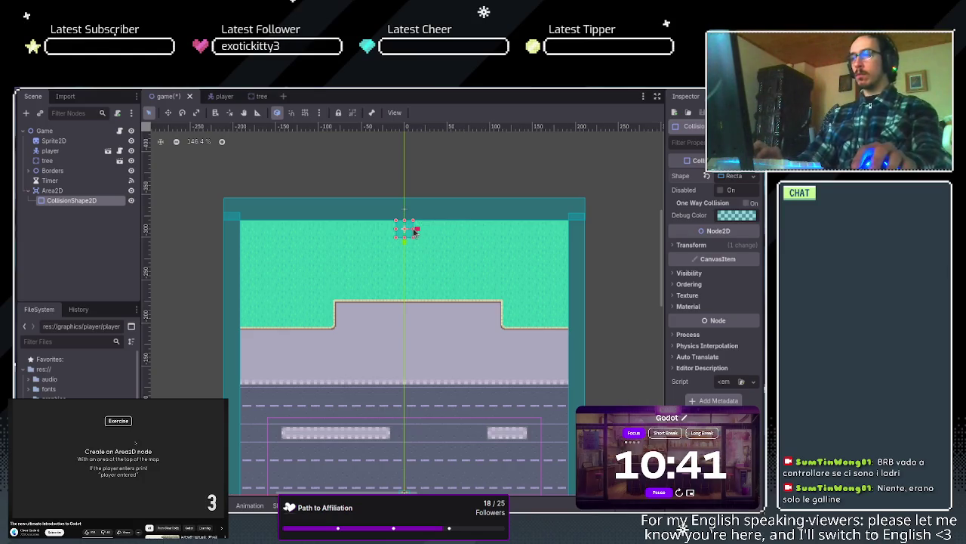
Stretch the rectangle evenly into a full-width strip and lower it to the road's edge
{"action": "left_click_drag", "start_coordinate": [413, 232], "coordinate": [569, 238]}
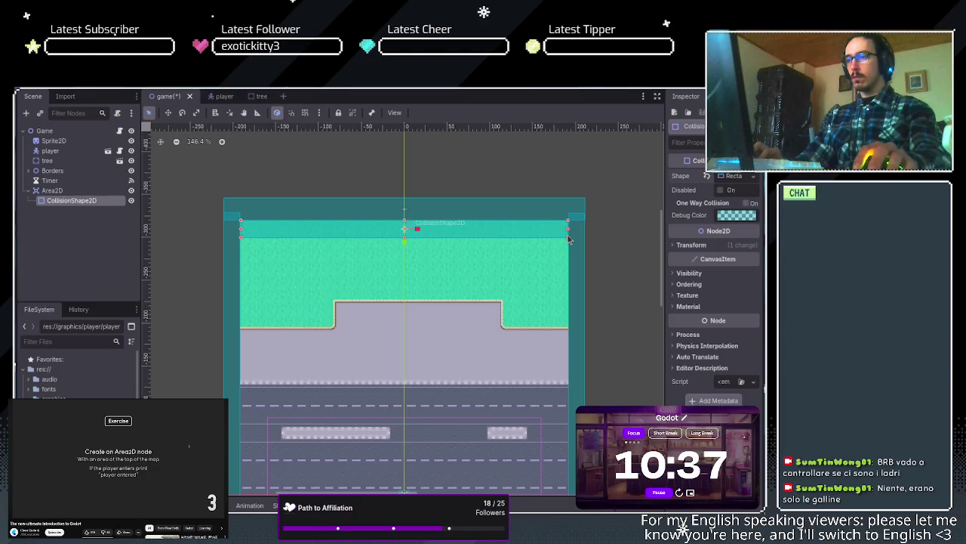
{"action": "key", "text": "ctrl+z"}
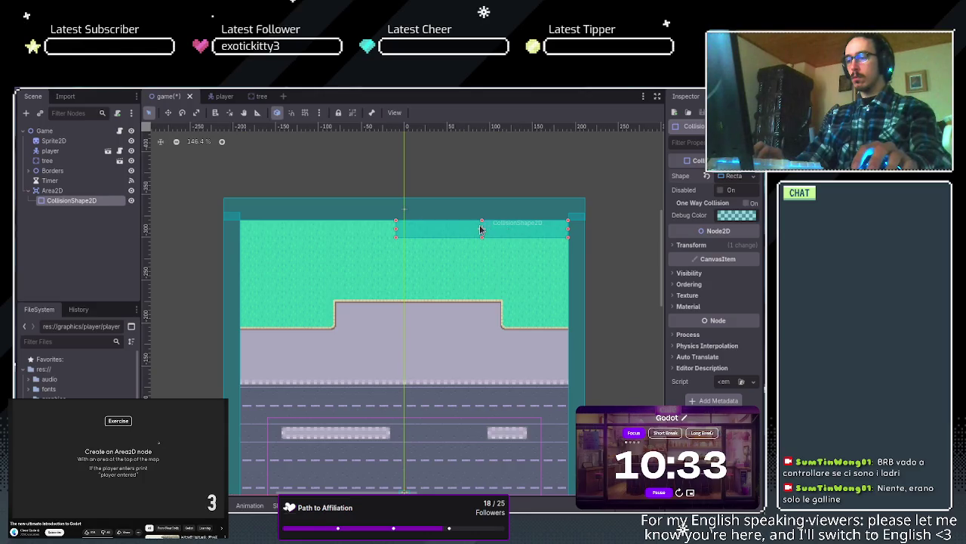
{"action": "key", "text": "ctrl+z"}
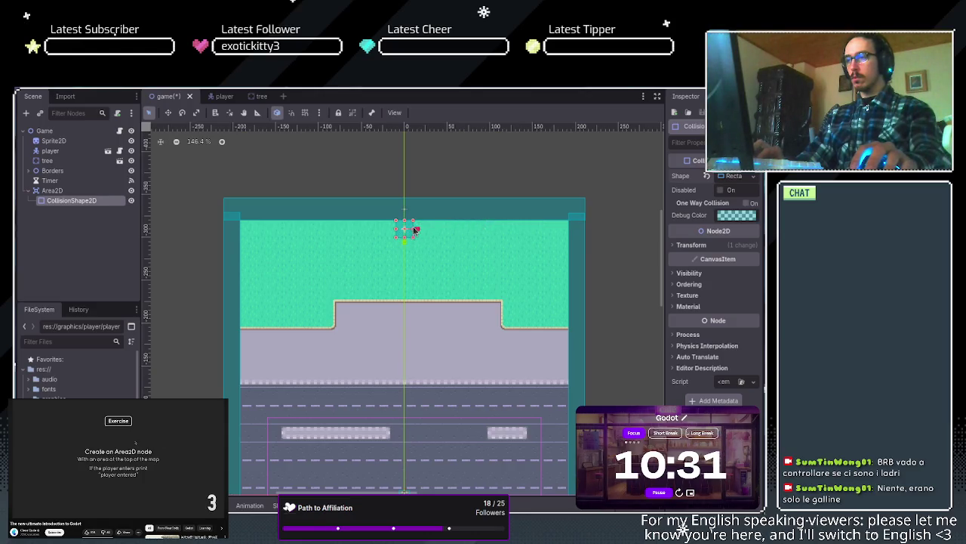
{"action": "mouse_move", "coordinate": [412, 230]}
{"action": "left_mouse_down"}
{"action": "mouse_move", "coordinate": [568, 230]}
{"action": "mouse_move", "coordinate": [570, 239]}
{"action": "left_mouse_up"}
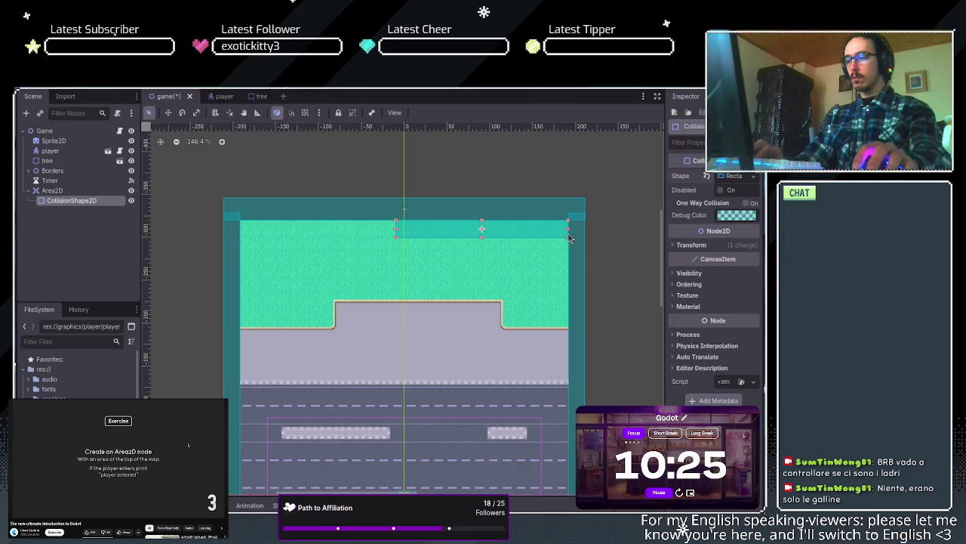
{"action": "key", "text": "ctrl+z"}
{"action": "left_click_drag", "start_coordinate": [415, 230], "coordinate": [570, 239]}
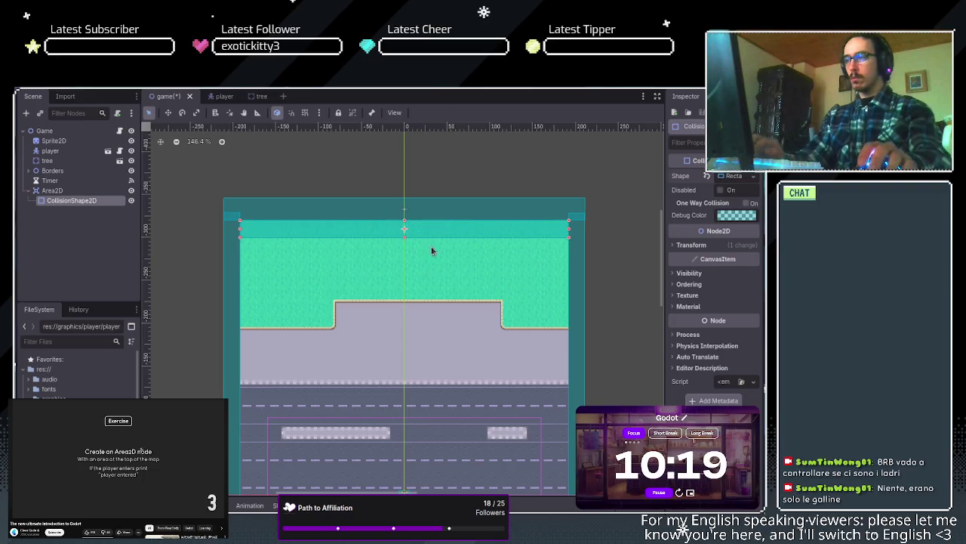
{"action": "left_click_drag", "start_coordinate": [427, 237], "coordinate": [427, 377]}
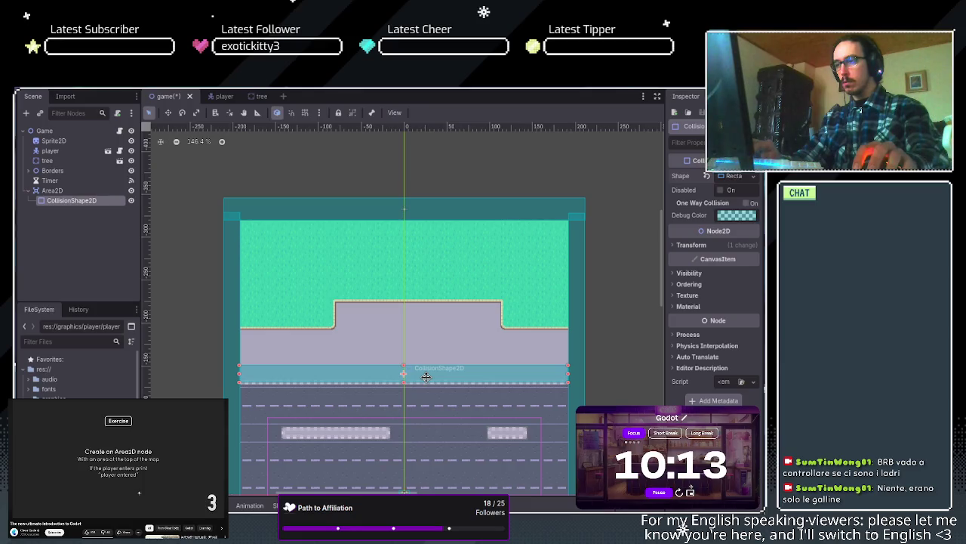
{"action": "mouse_move", "coordinate": [426, 376]}
{"action": "left_mouse_down"}
{"action": "mouse_move", "coordinate": [425, 315]}
{"action": "mouse_move", "coordinate": [427, 378]}
{"action": "left_mouse_up"}
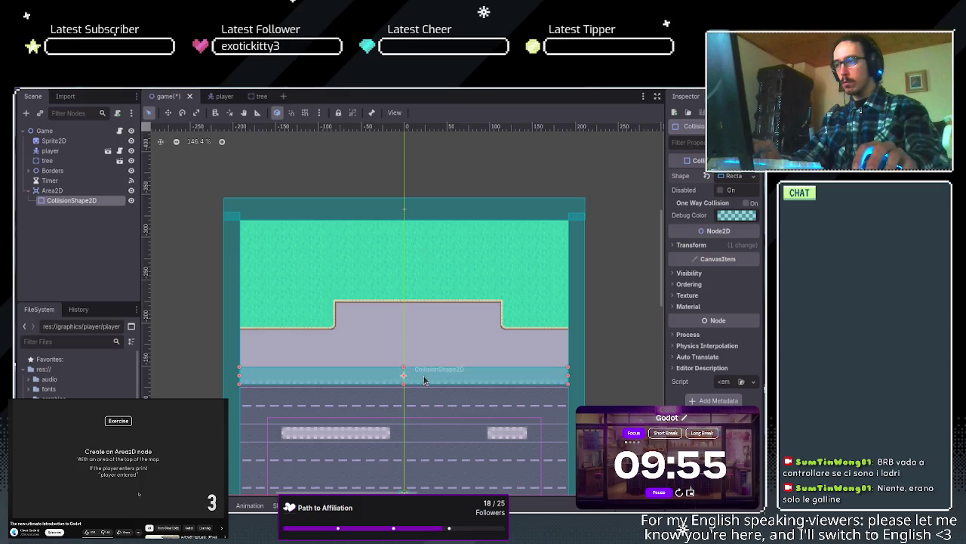
{"action": "left_click_drag", "start_coordinate": [403, 371], "coordinate": [406, 333]}
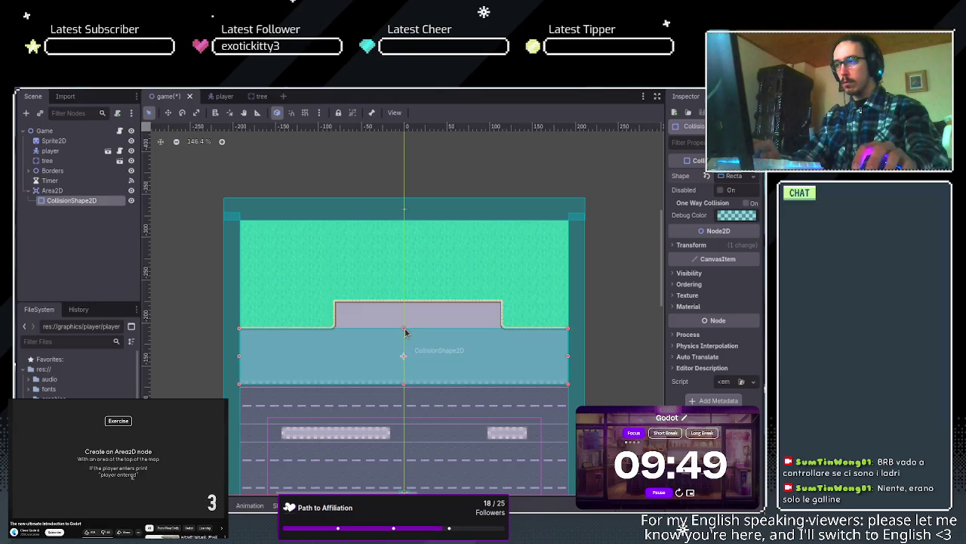
{"action": "scroll", "coordinate": [449, 382], "scroll_direction": "down", "scroll_amount": 4}
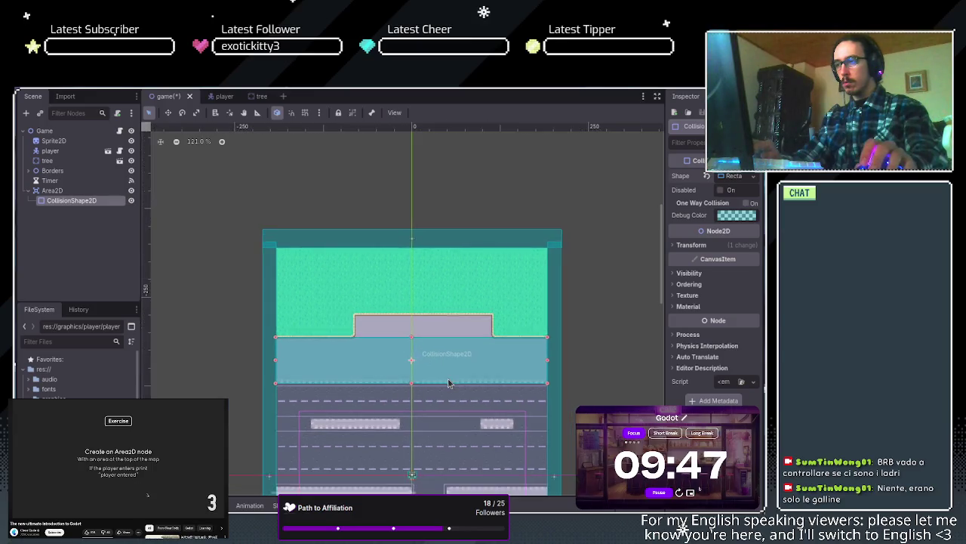
{"action": "scroll", "coordinate": [442, 448], "scroll_direction": "up", "scroll_amount": 7}
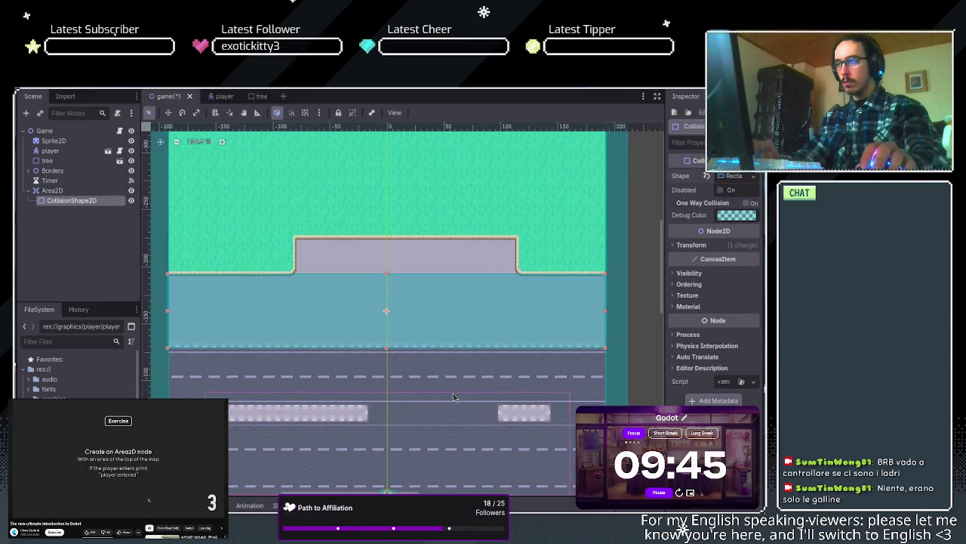
{"action": "scroll", "coordinate": [453, 397], "scroll_direction": "down", "scroll_amount": 1}
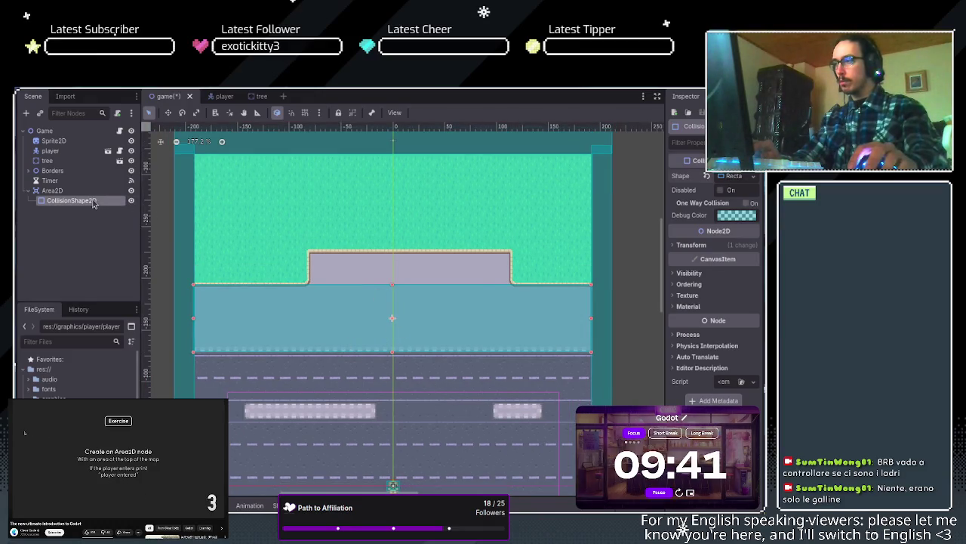
Show the Node dock's Signals list and pick the child_entered_tree signal
{"action": "left_click", "coordinate": [719, 96]}
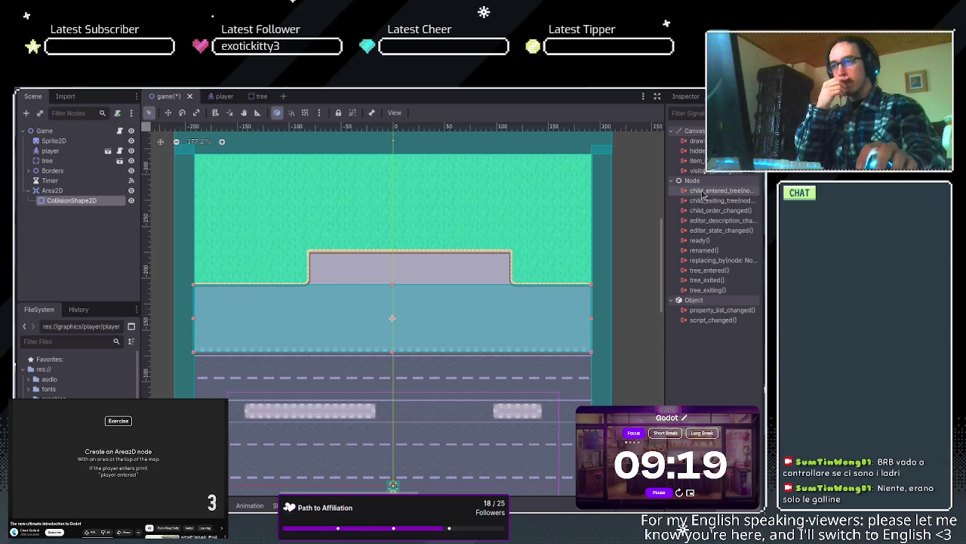
{"action": "left_click", "coordinate": [703, 194]}
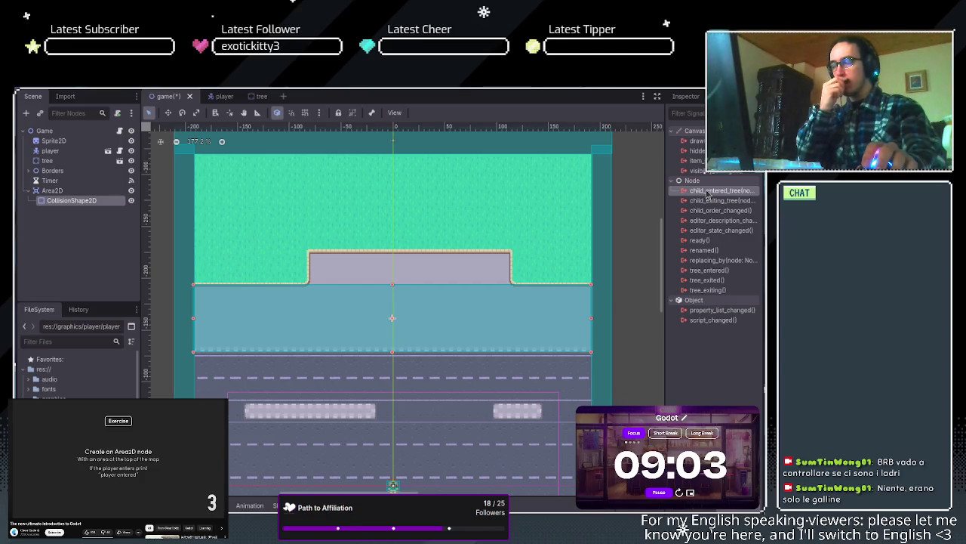
{"action": "left_click", "coordinate": [708, 193]}
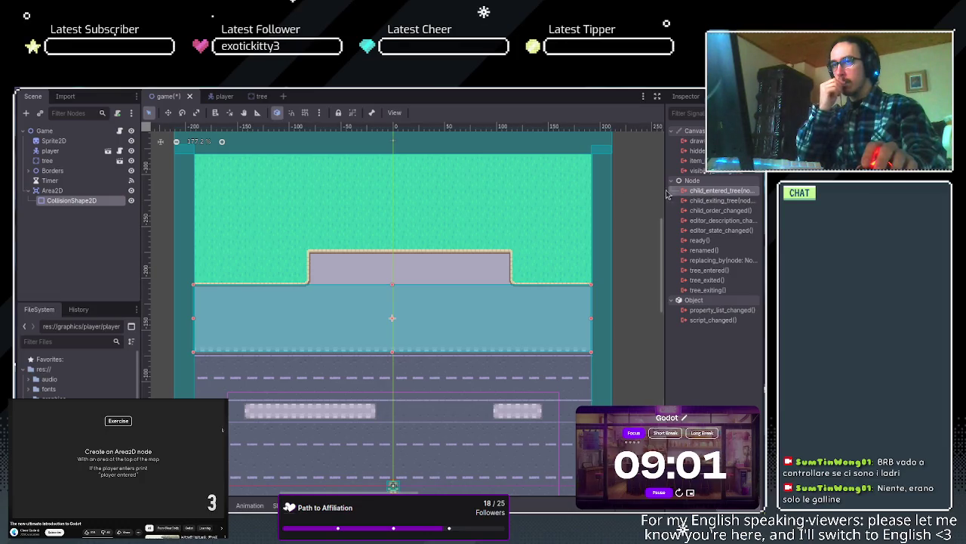
Select Area2D, CollisionShape2D and Sprite2D in turn, ending on the Game root node
{"action": "left_click", "coordinate": [64, 219]}
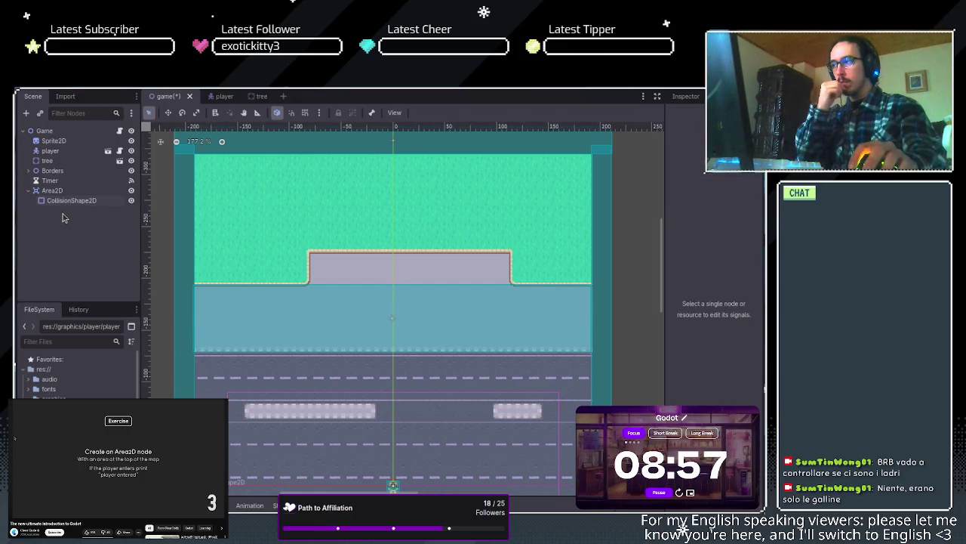
{"action": "left_click", "coordinate": [63, 193]}
{"action": "left_click", "coordinate": [68, 201]}
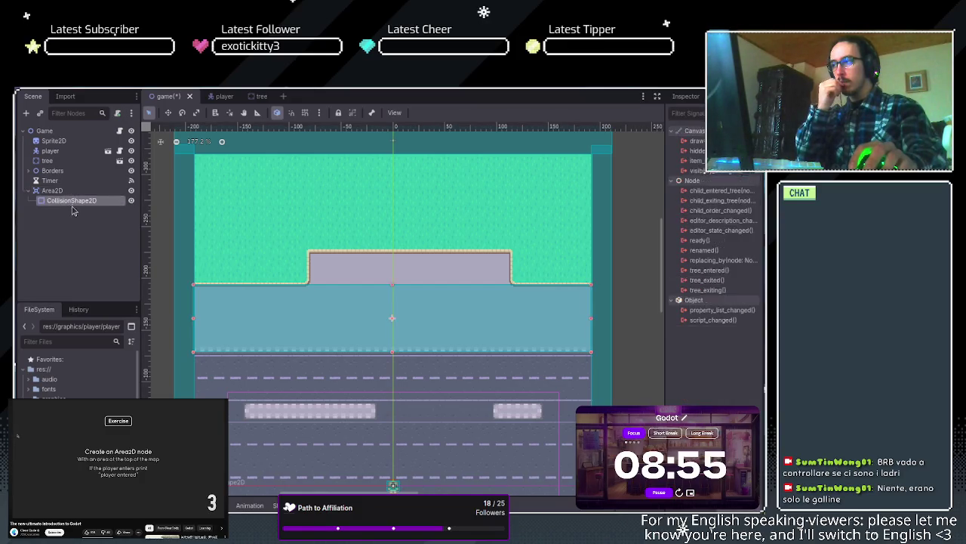
{"action": "left_click", "coordinate": [73, 223]}
{"action": "left_click", "coordinate": [65, 141]}
{"action": "left_click", "coordinate": [62, 132]}
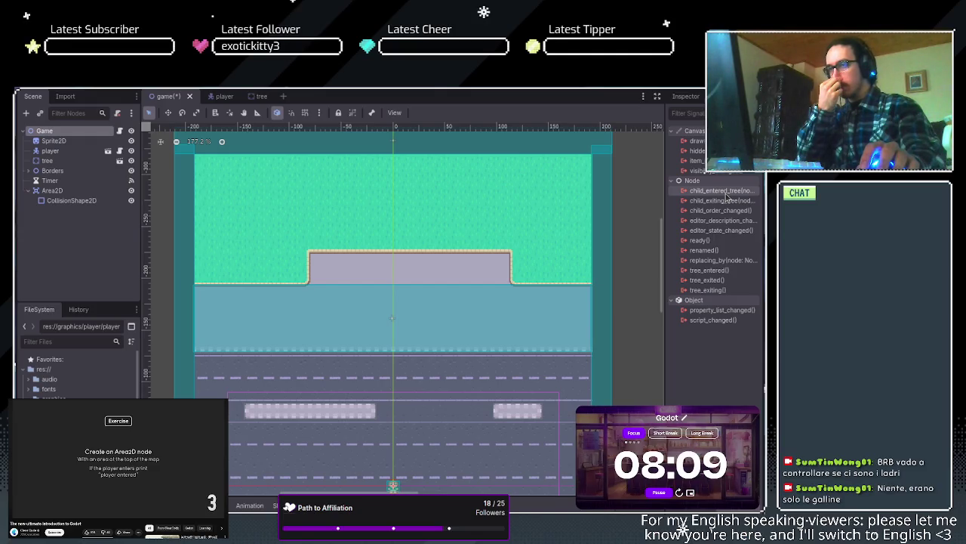
Open the Node class documentation for the Game node's child_entered_tree signal
{"action": "left_click", "coordinate": [727, 195]}
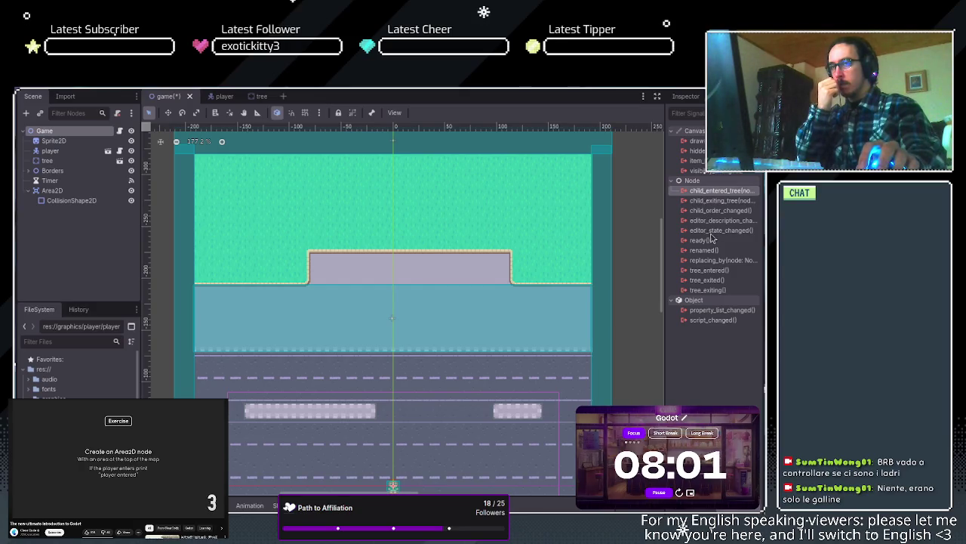
{"action": "right_click", "coordinate": [721, 191]}
{"action": "left_click", "coordinate": [755, 207]}
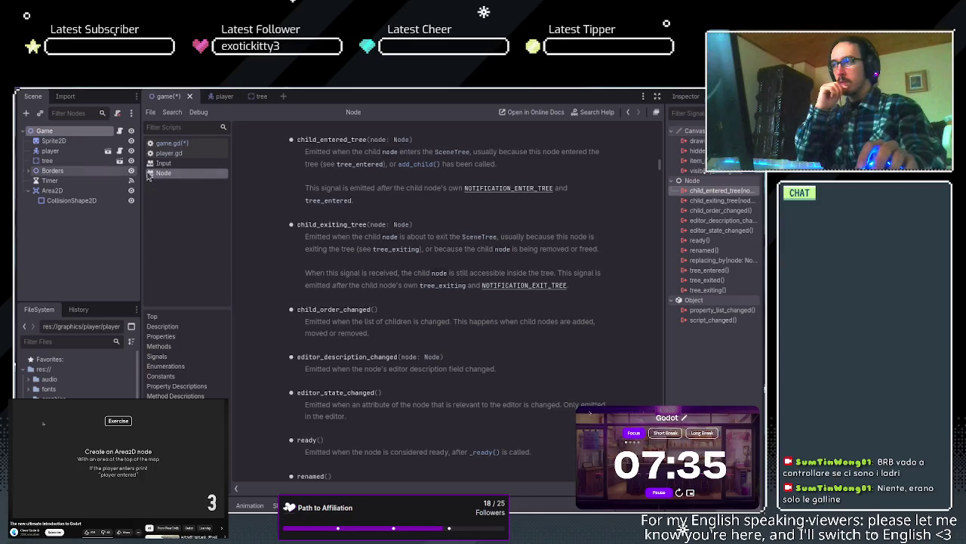
Browse the Sprite2D and Area2D node signals, then close the Node and Input help pages
{"action": "left_click", "coordinate": [72, 201]}
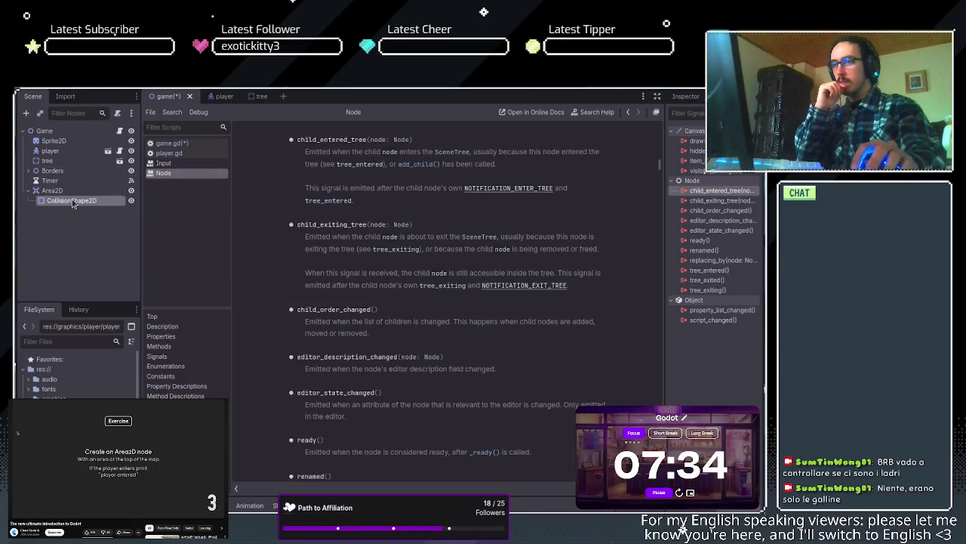
{"action": "left_click", "coordinate": [72, 132]}
{"action": "left_click", "coordinate": [83, 143]}
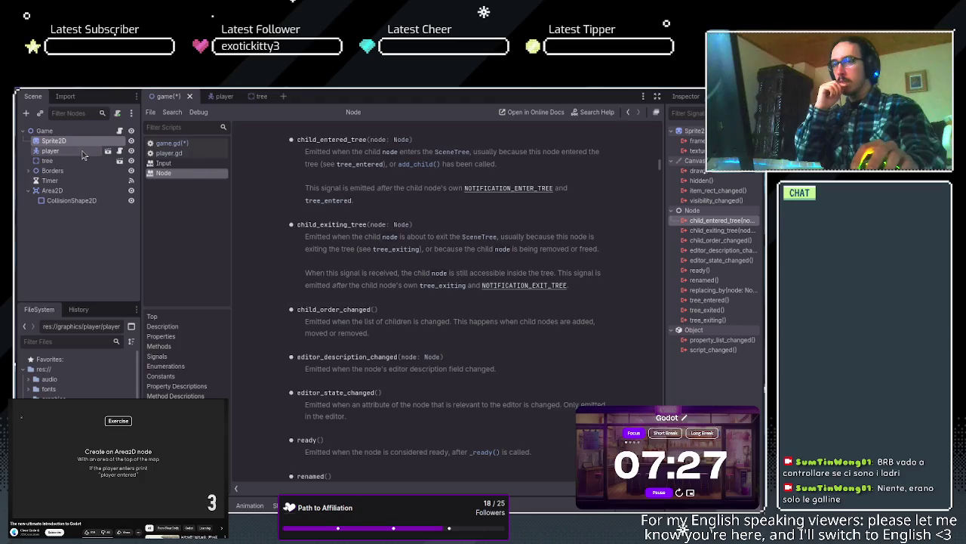
{"action": "left_click", "coordinate": [85, 192]}
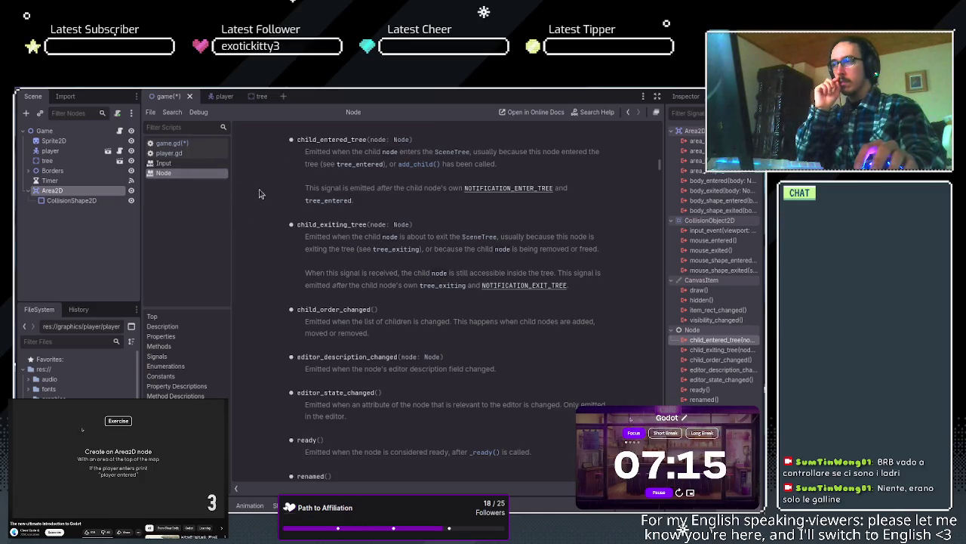
{"action": "key", "text": "ctrl+w"}
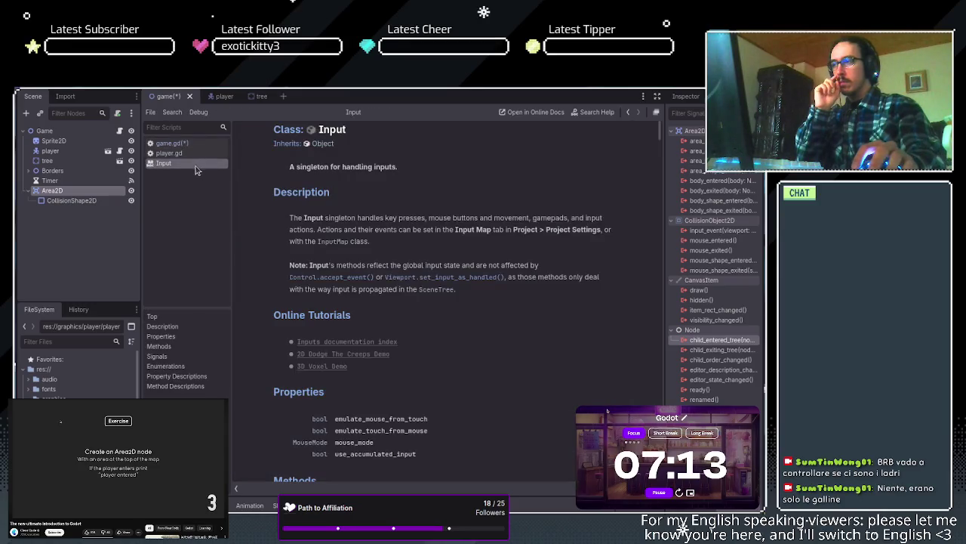
{"action": "middle_click", "coordinate": [199, 163]}
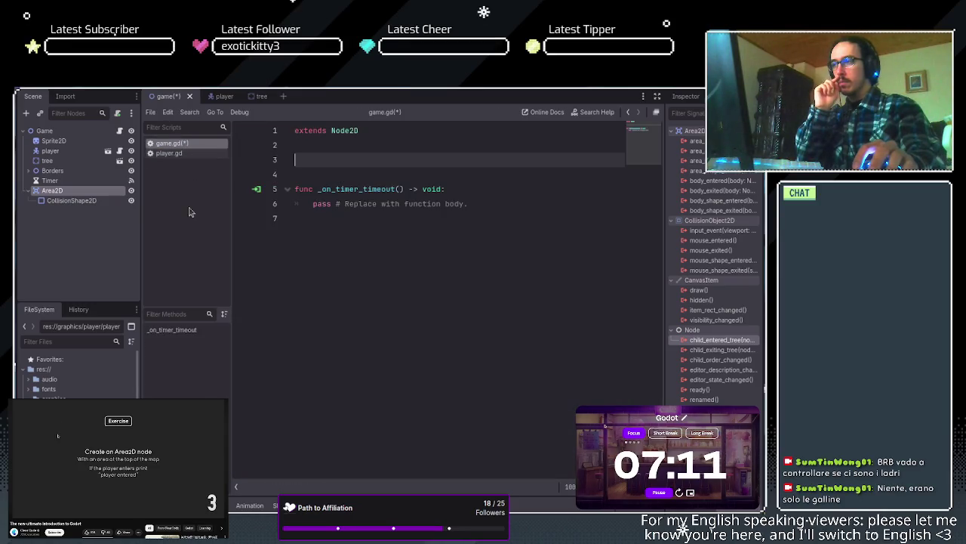
Switch back to the game scene's 2D workspace with the Area2D signals listed
{"action": "key", "text": "ctrl+F1"}
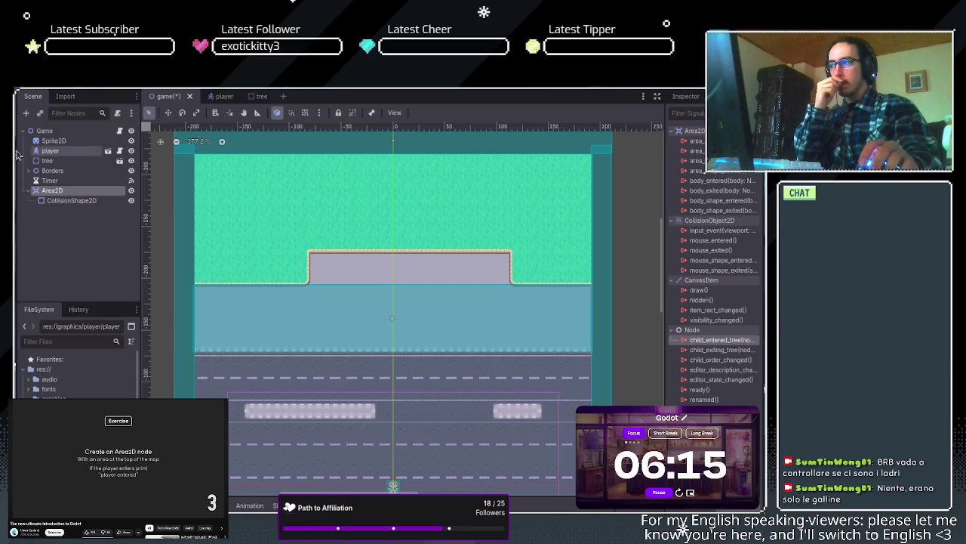
Flip between the player and game scene tabs, then select Area2D to list its signals
{"action": "left_click", "coordinate": [51, 152]}
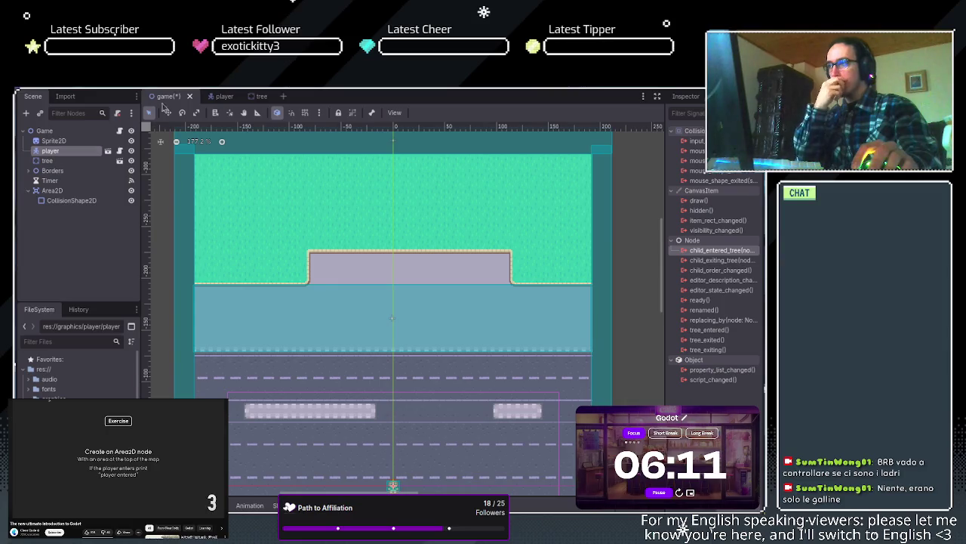
{"action": "left_click", "coordinate": [216, 97]}
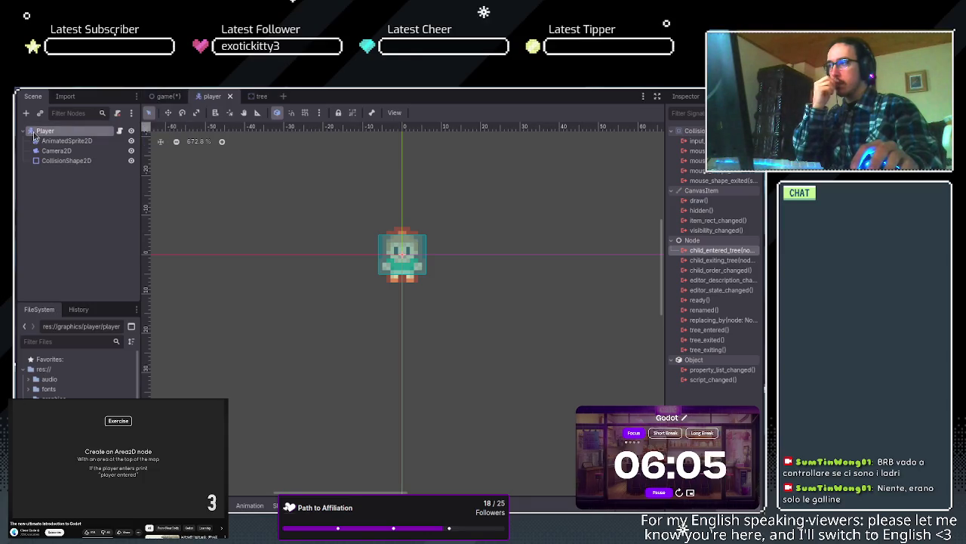
{"action": "key", "text": "ctrl+shift+Tab"}
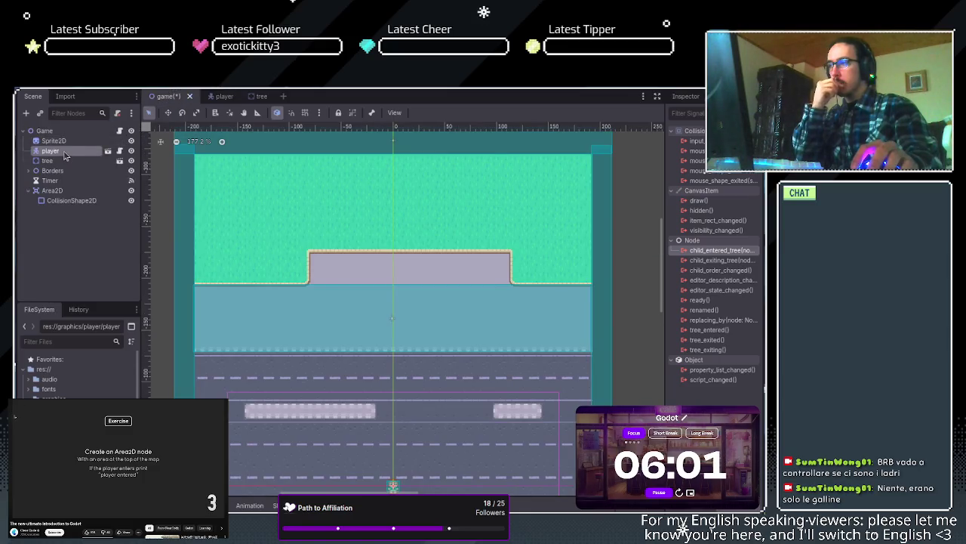
{"action": "left_click", "coordinate": [222, 96]}
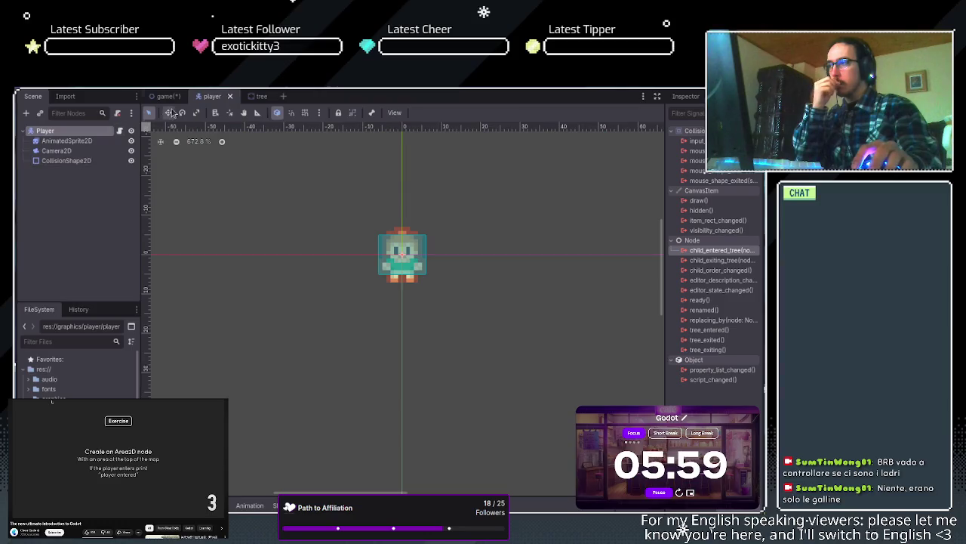
{"action": "key", "text": "ctrl+shift+Tab"}
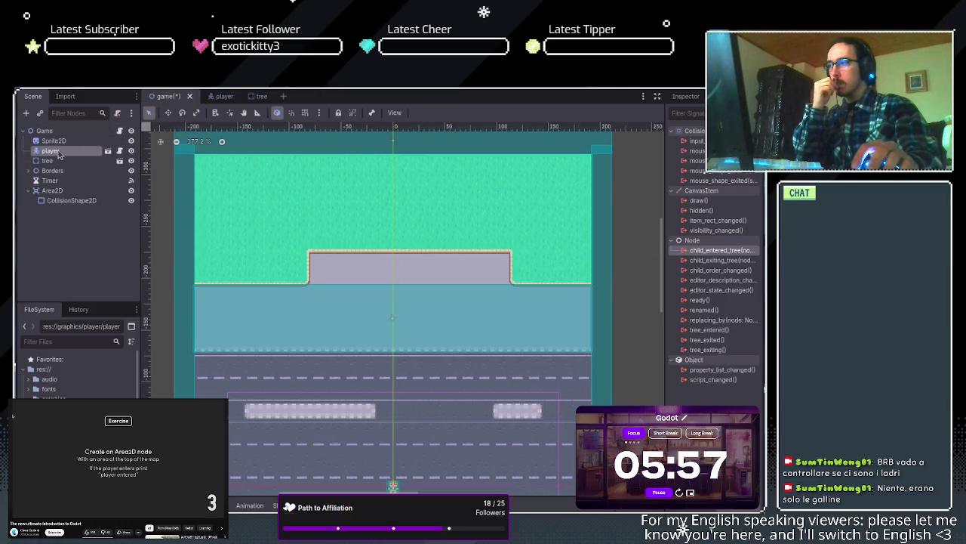
{"action": "left_click", "coordinate": [68, 192]}
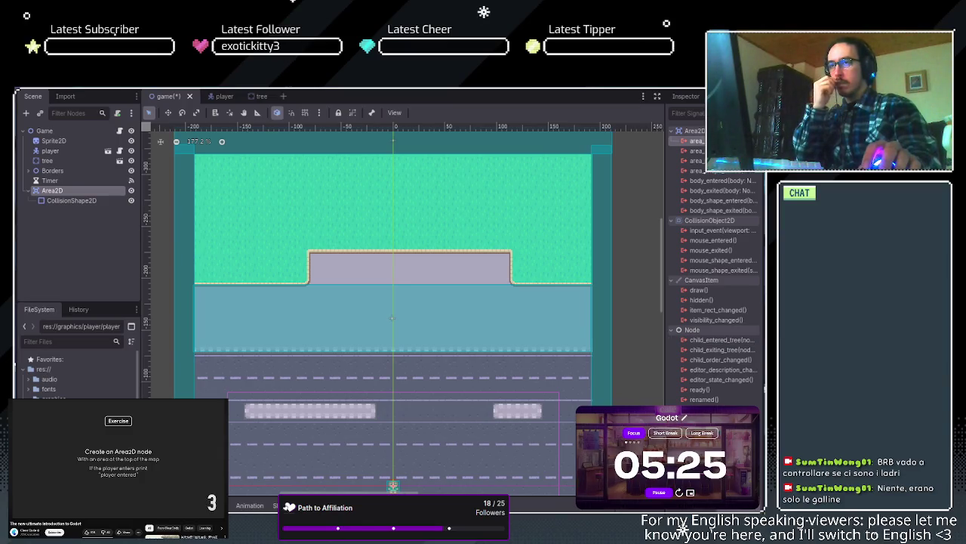
Open the Area2D class reference at its Signals section, including area_shape_entered
{"action": "left_click", "coordinate": [724, 181]}
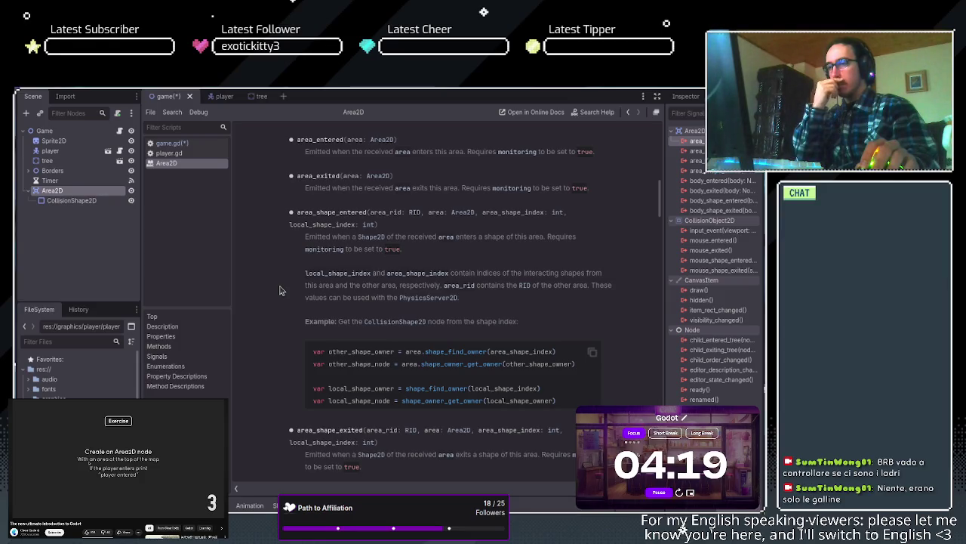
{"action": "scroll", "coordinate": [279, 290], "scroll_direction": "down", "scroll_amount": 2}
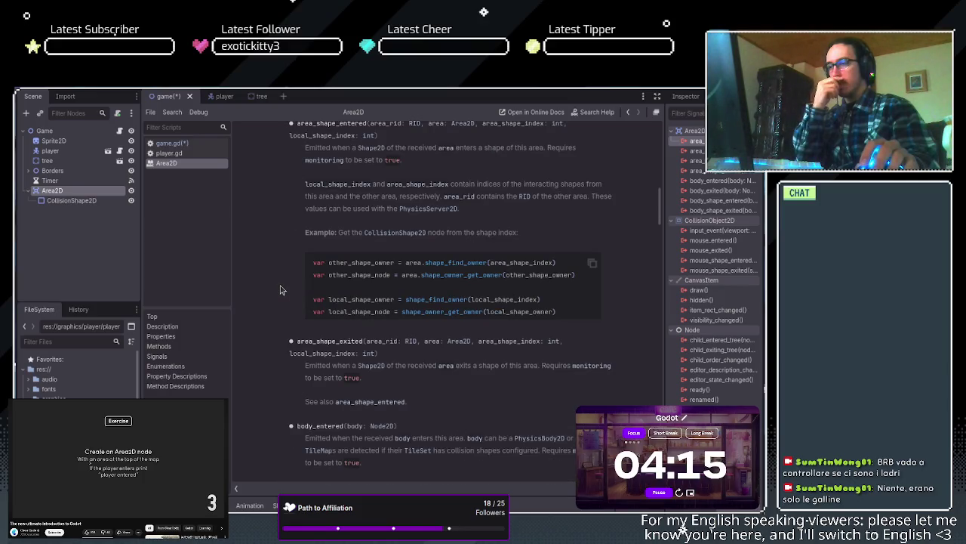
{"action": "scroll", "coordinate": [279, 289], "scroll_direction": "down", "scroll_amount": 4}
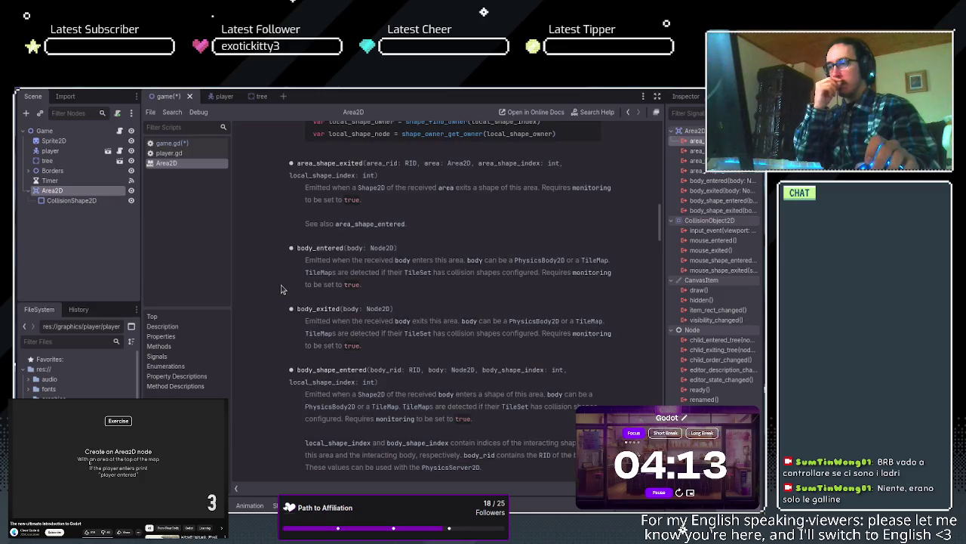
{"action": "scroll", "coordinate": [280, 289], "scroll_direction": "up", "scroll_amount": 8}
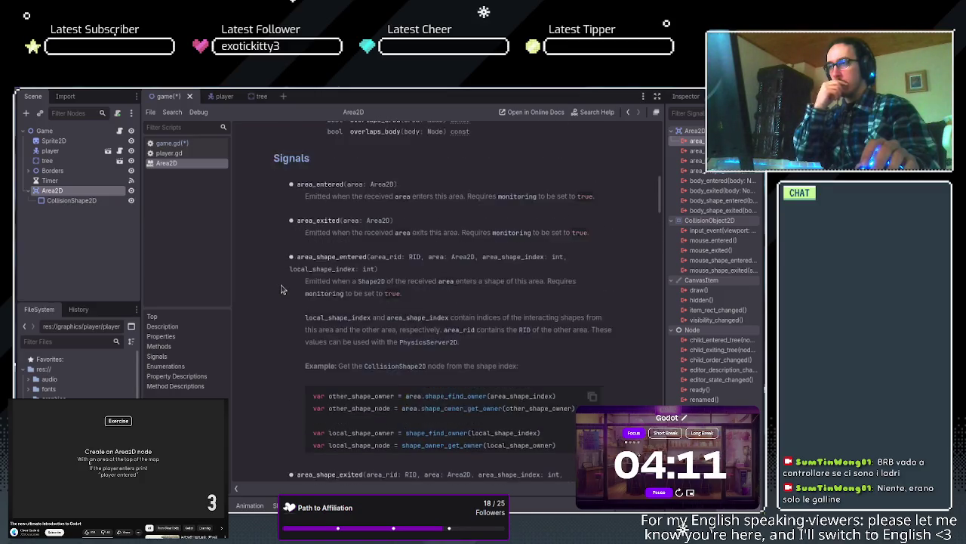
{"action": "left_click_drag", "start_coordinate": [295, 301], "coordinate": [369, 301]}
{"action": "left_click", "coordinate": [311, 303]}
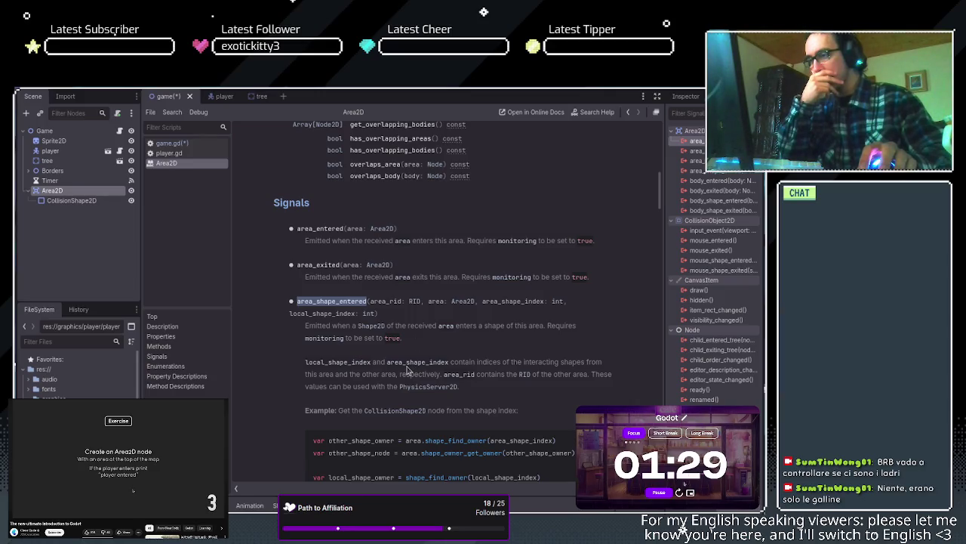
Open game.gd to view the generated _on_area_2d_area_shape_entered stub
{"action": "left_click", "coordinate": [182, 144]}
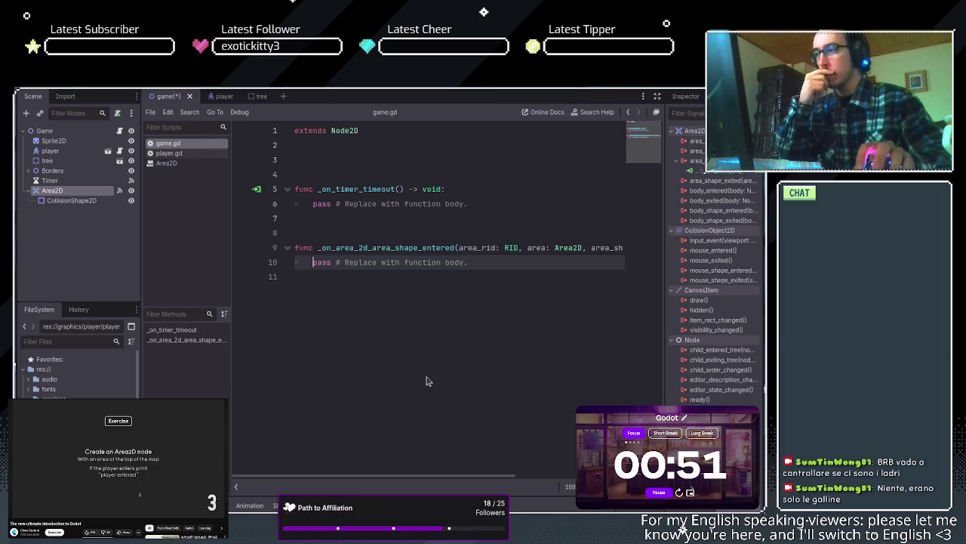
Delete the extra blank lines below extends and between the functions in game.gd
{"action": "left_click", "coordinate": [329, 169]}
{"action": "key", "text": "BackSpace"}
{"action": "key", "text": "BackSpace"}
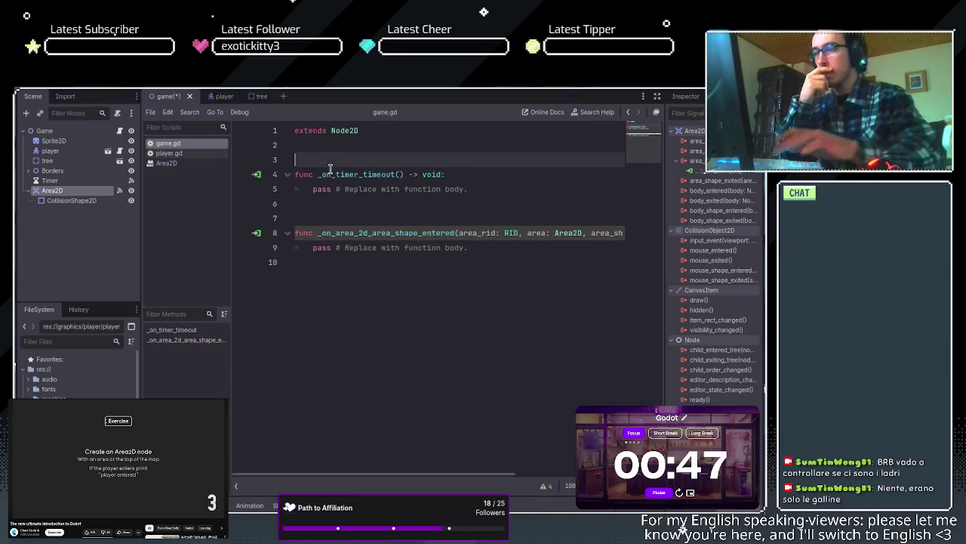
{"action": "left_click", "coordinate": [354, 201]}
{"action": "key", "text": "BackSpace"}
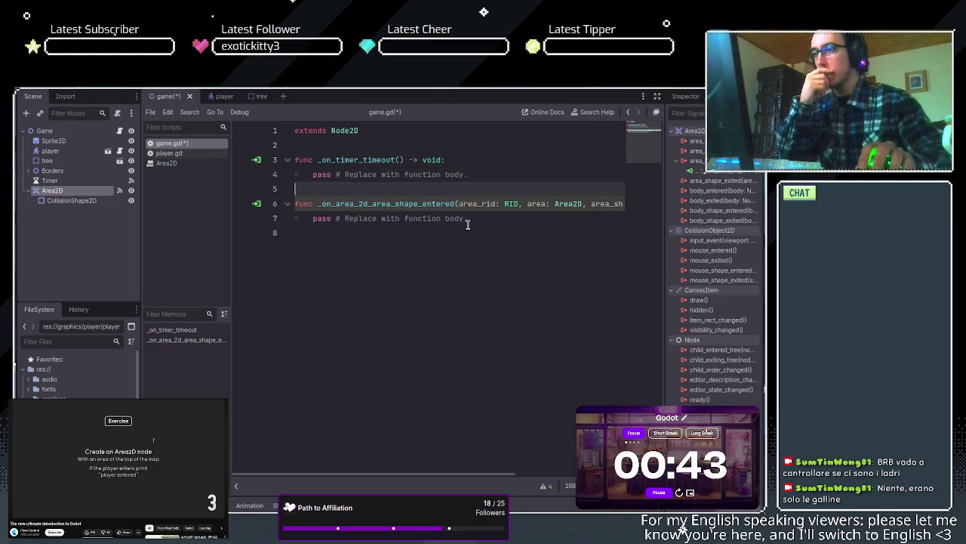
Delete the pass placeholder on line 7 of the handler
{"action": "left_click", "coordinate": [520, 217]}
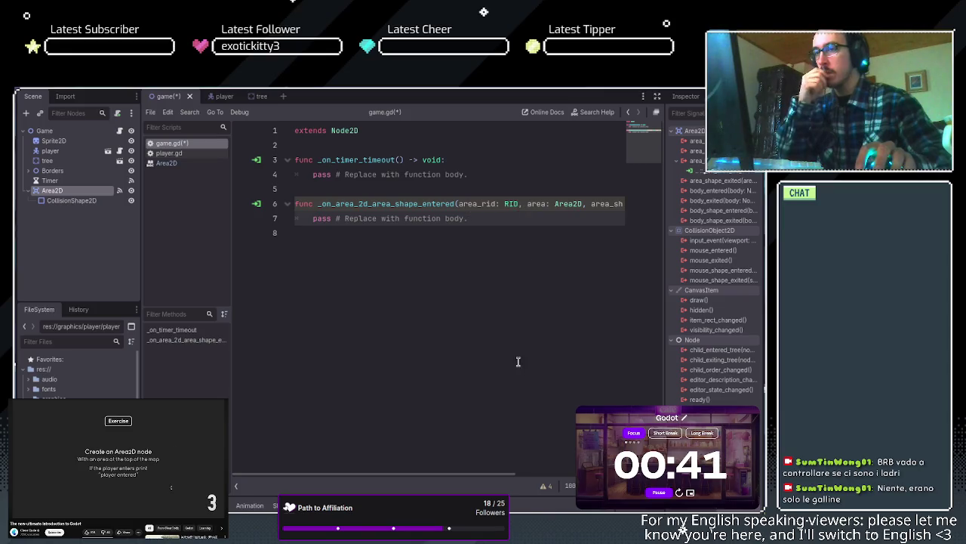
{"action": "mouse_move", "coordinate": [461, 475]}
{"action": "left_mouse_down"}
{"action": "mouse_move", "coordinate": [595, 474]}
{"action": "mouse_move", "coordinate": [459, 473]}
{"action": "mouse_move", "coordinate": [520, 471]}
{"action": "left_mouse_up"}
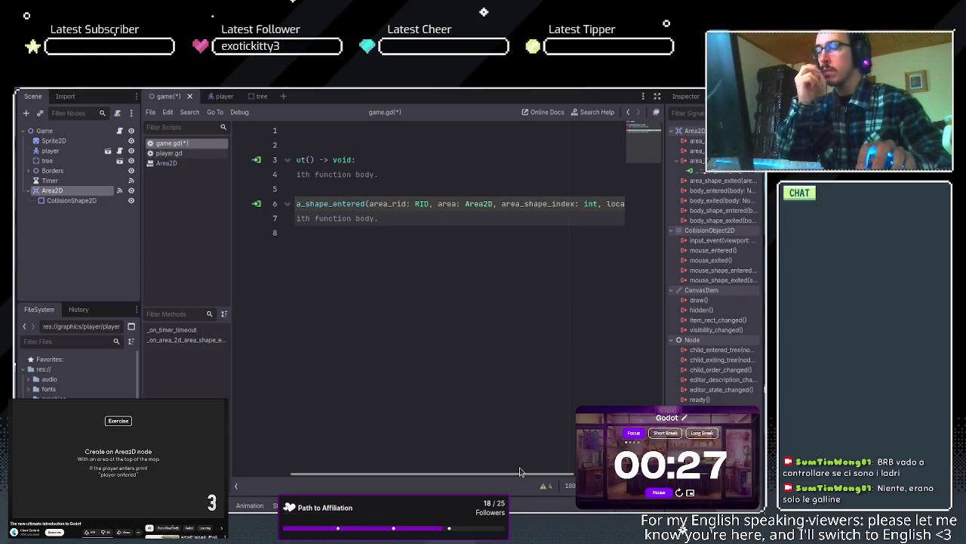
{"action": "mouse_move", "coordinate": [519, 472]}
{"action": "left_mouse_down"}
{"action": "mouse_move", "coordinate": [532, 472]}
{"action": "mouse_move", "coordinate": [475, 456]}
{"action": "mouse_move", "coordinate": [387, 451]}
{"action": "left_mouse_up"}
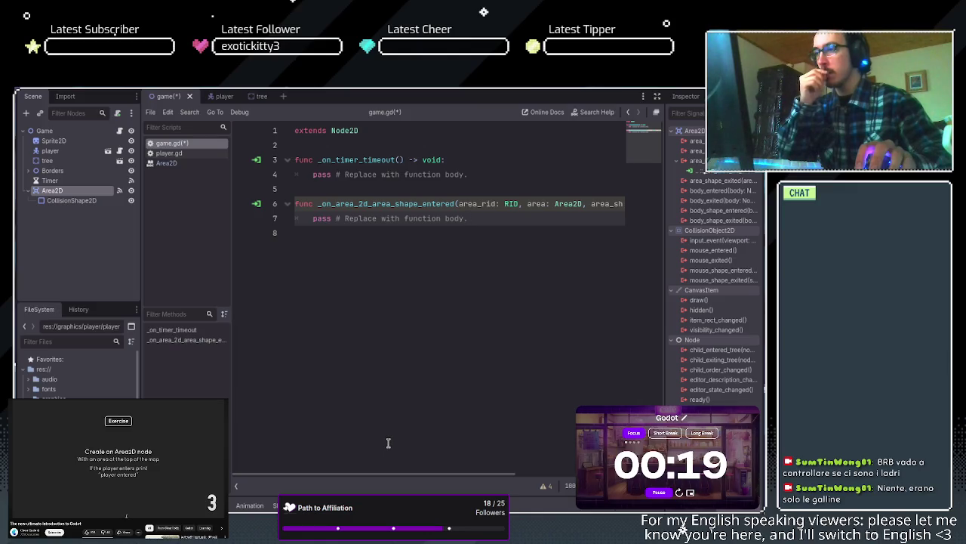
{"action": "left_click", "coordinate": [345, 218]}
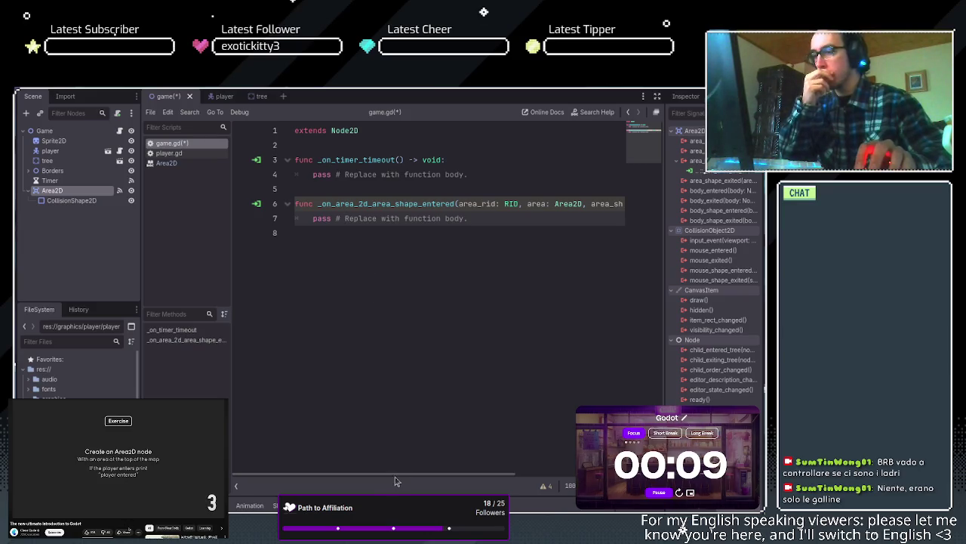
{"action": "mouse_move", "coordinate": [398, 480]}
{"action": "left_mouse_down"}
{"action": "mouse_move", "coordinate": [567, 471]}
{"action": "mouse_move", "coordinate": [360, 463]}
{"action": "left_mouse_up"}
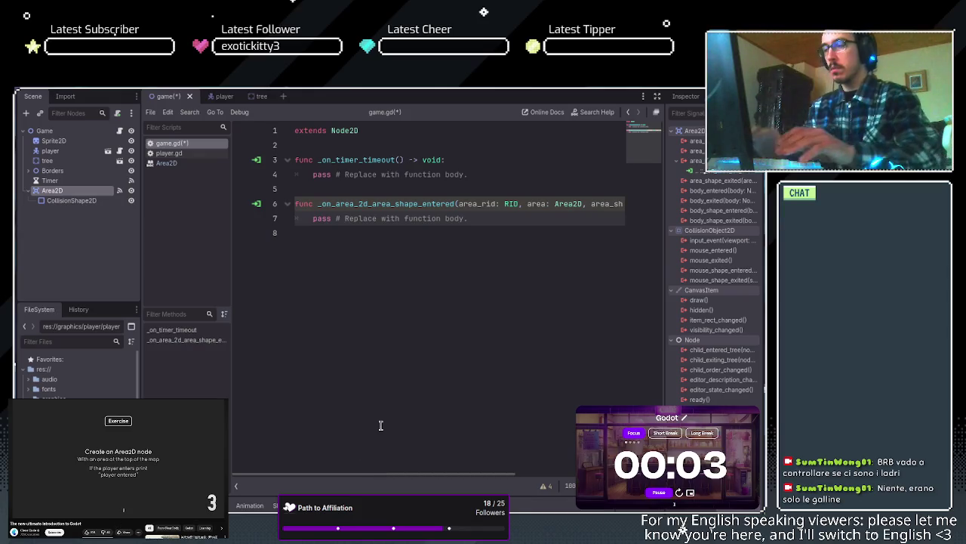
{"action": "key", "text": "BackSpace"}
{"action": "key", "text": "BackSpace"}
{"action": "key", "text": "BackSpace"}
Clear the leftover placeholder comment, indent line 7, and start typing 'if'
{"action": "type", "text": "i"}
{"action": "key", "text": "BackSpace"}
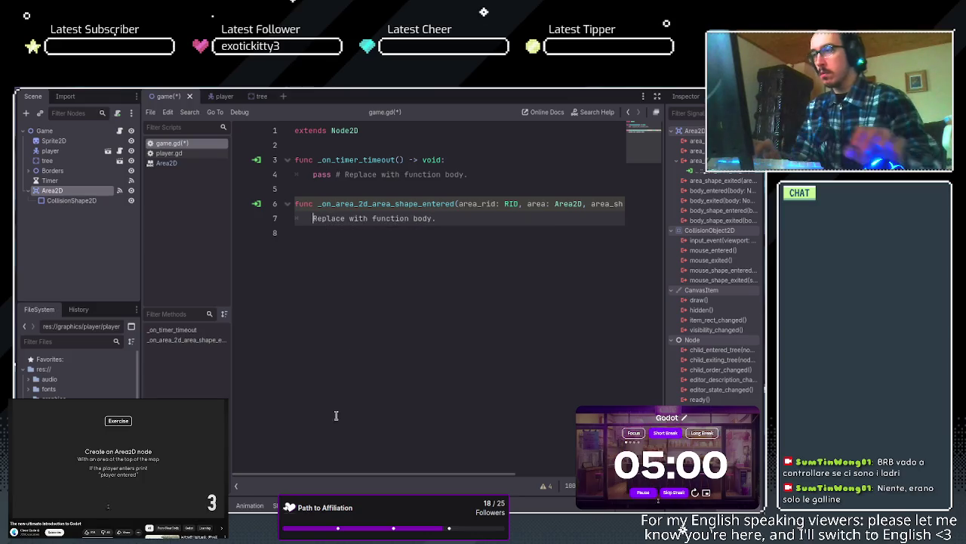
{"action": "double_click", "coordinate": [337, 219]}
{"action": "left_click", "coordinate": [337, 218]}
{"action": "key", "text": "BackSpace"}
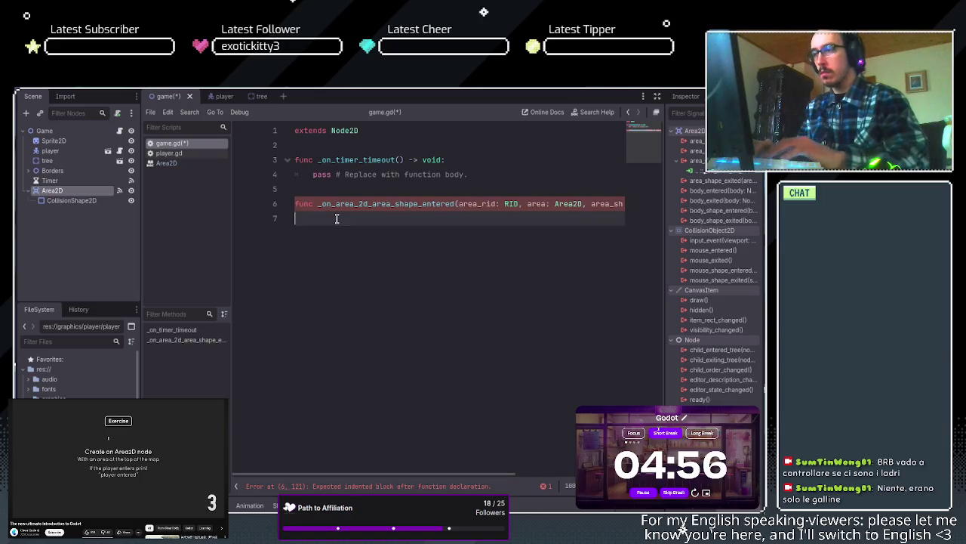
{"action": "key", "text": "Tab"}
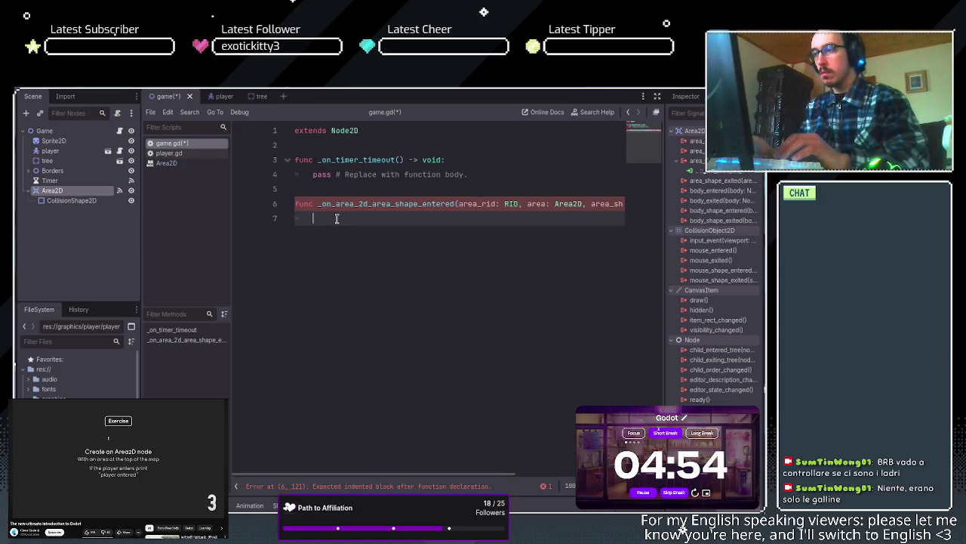
{"action": "type", "text": "if o"}
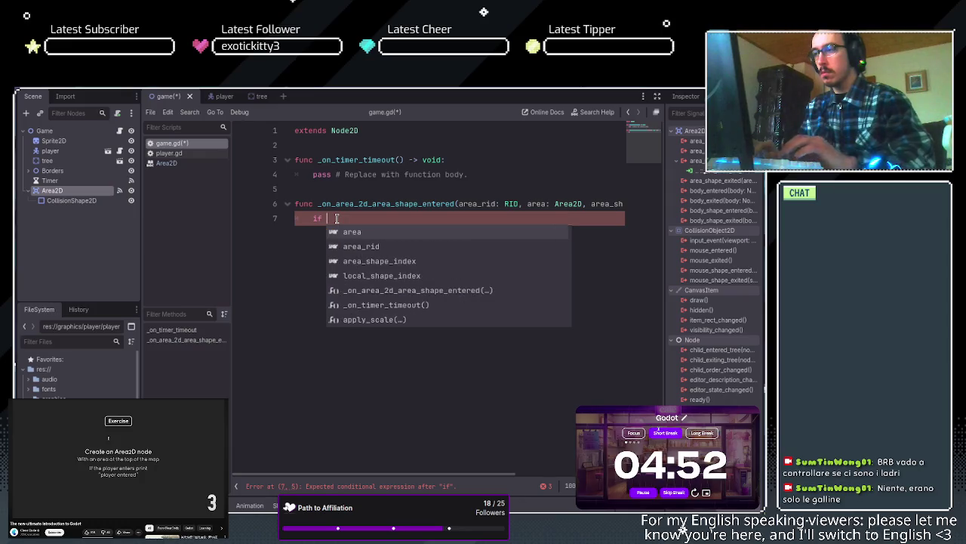
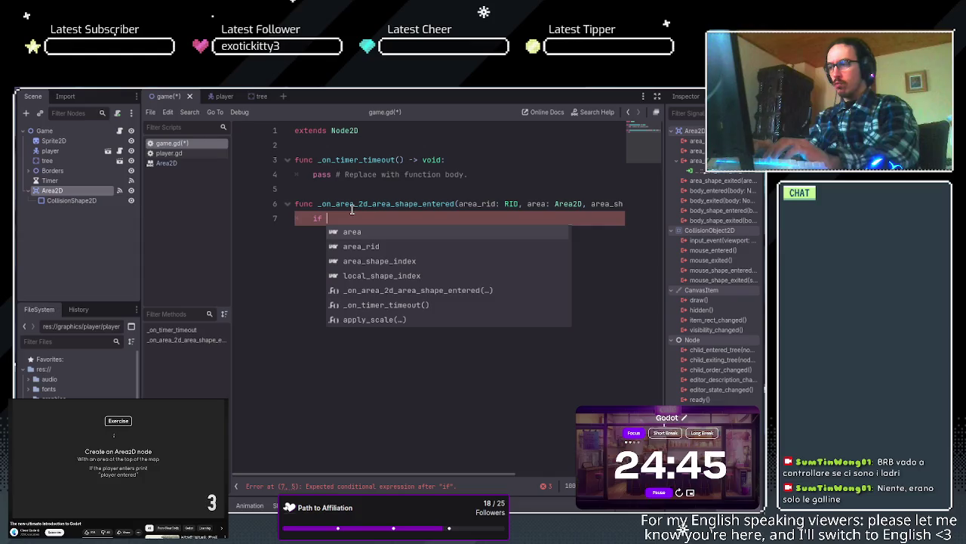
Write 'if player' on line 7 and browse the autocomplete suggestions
{"action": "type", "text": "o"}
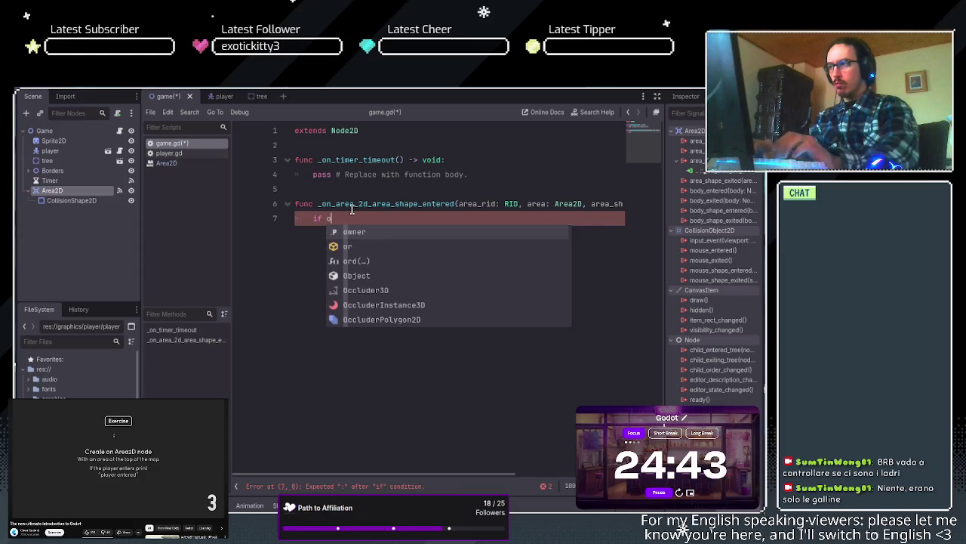
{"action": "key", "text": "BackSpace"}
{"action": "type", "text": "pla"}
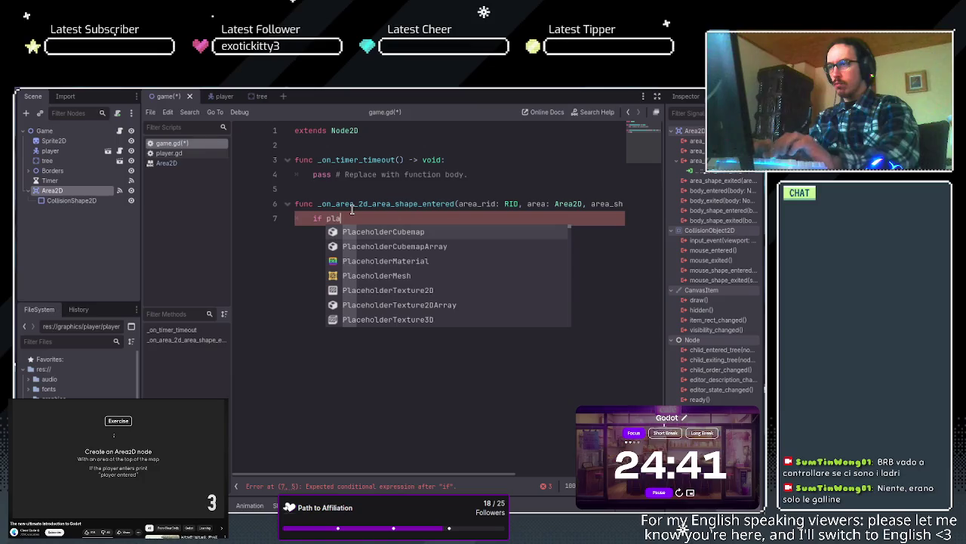
{"action": "type", "text": "yer"}
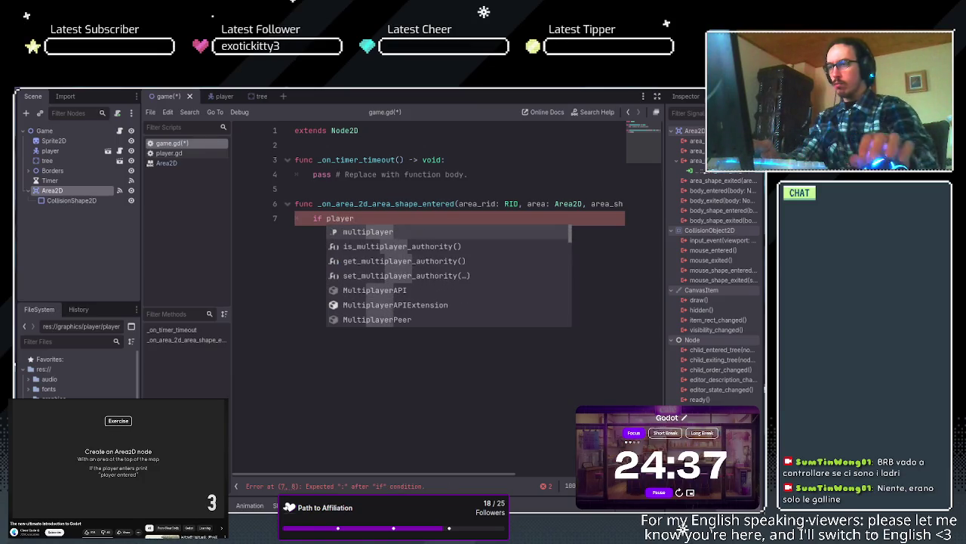
{"action": "scroll", "coordinate": [514, 269], "scroll_direction": "down", "scroll_amount": 2}
{"action": "scroll", "coordinate": [514, 266], "scroll_direction": "down", "scroll_amount": 8}
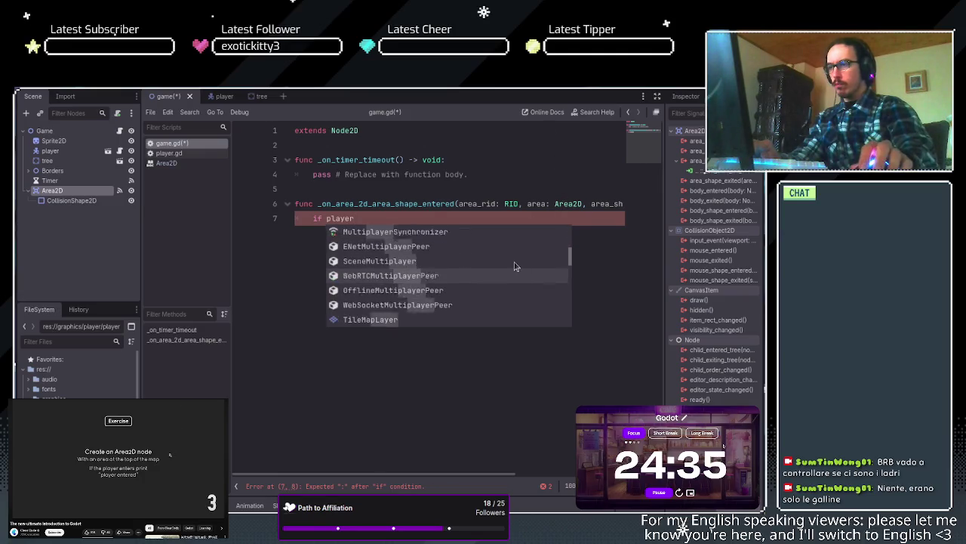
{"action": "scroll", "coordinate": [512, 265], "scroll_direction": "down", "scroll_amount": 10}
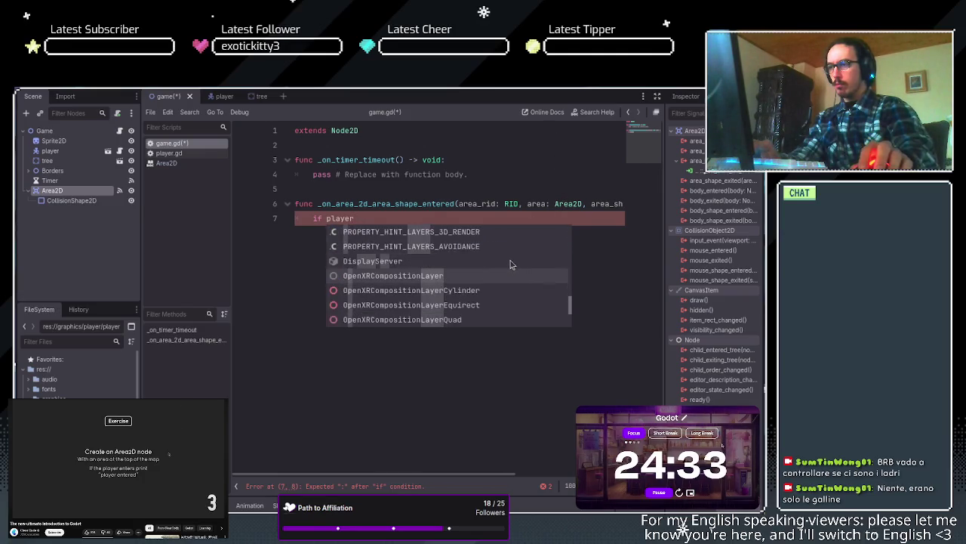
{"action": "scroll", "coordinate": [503, 263], "scroll_direction": "up", "scroll_amount": 2}
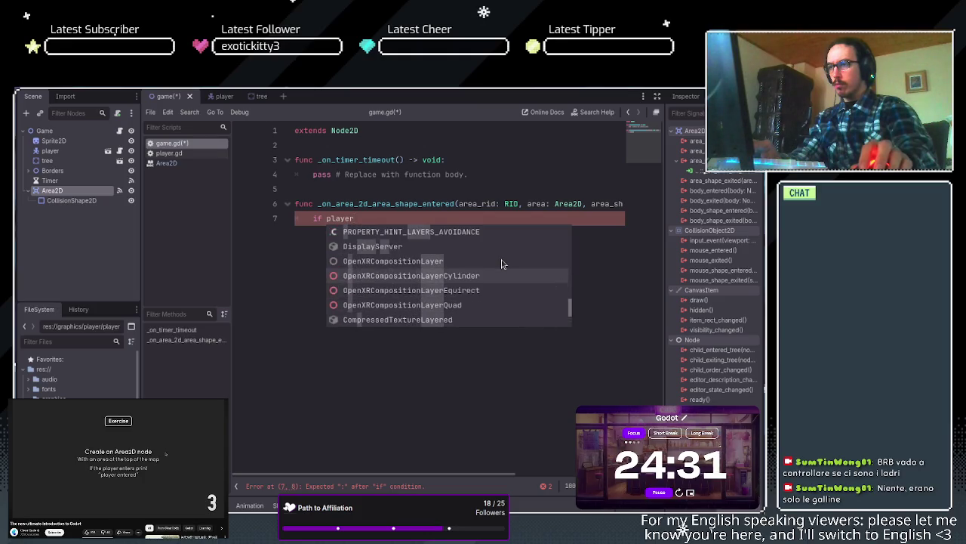
{"action": "scroll", "coordinate": [502, 263], "scroll_direction": "up", "scroll_amount": 10}
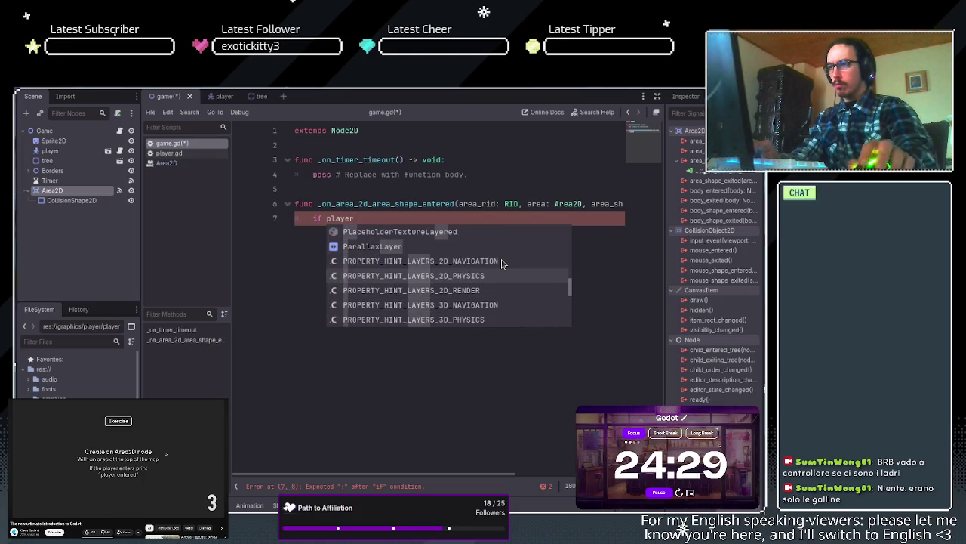
{"action": "scroll", "coordinate": [502, 264], "scroll_direction": "up", "scroll_amount": 5}
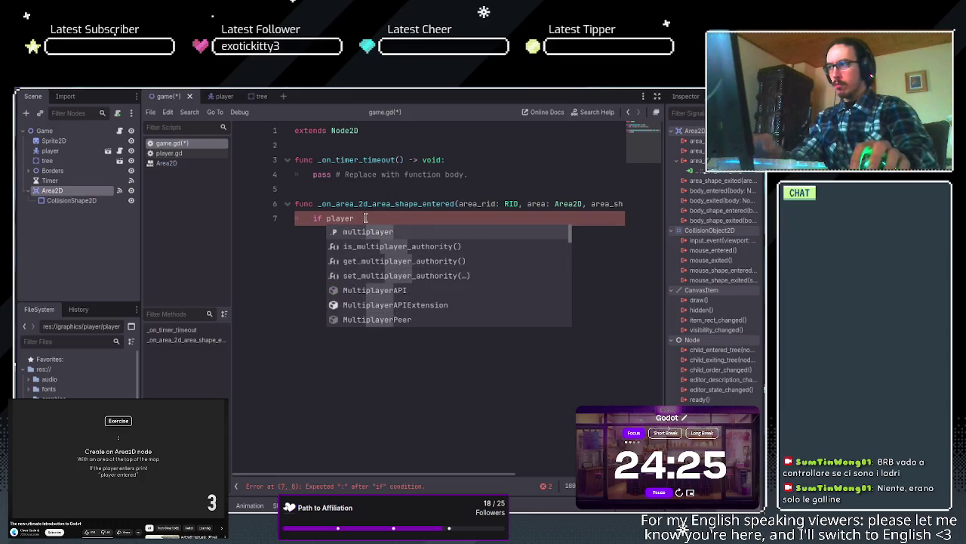
{"action": "left_click", "coordinate": [45, 151]}
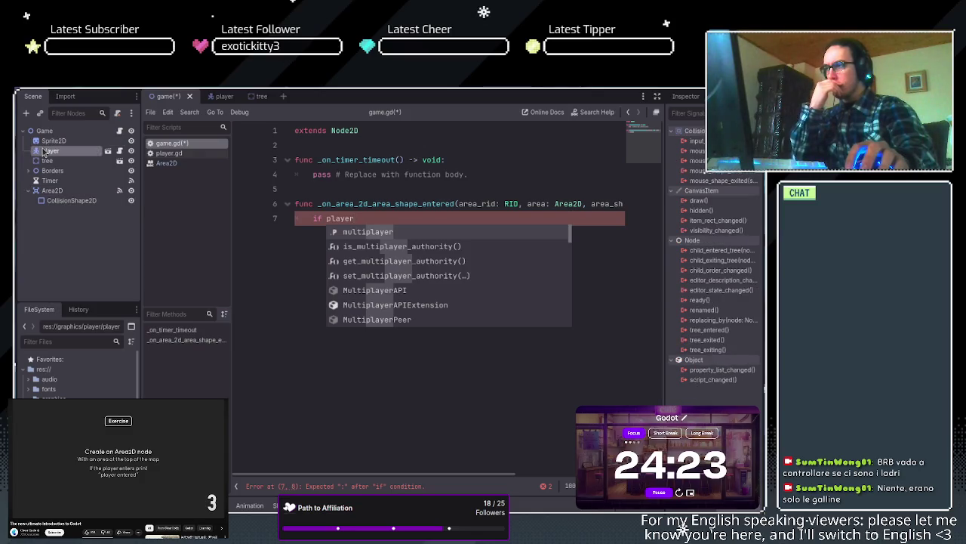
{"action": "left_click", "coordinate": [216, 95]}
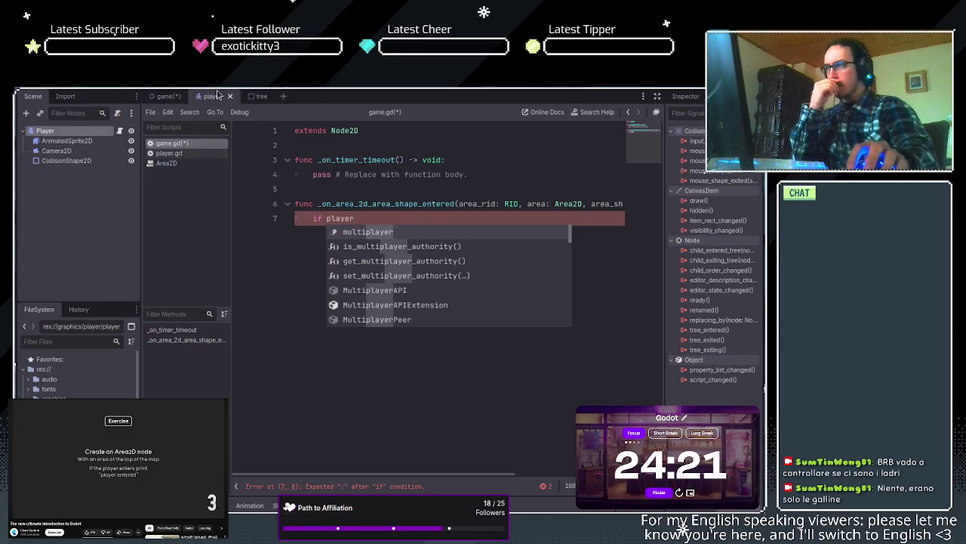
{"action": "left_click", "coordinate": [160, 97]}
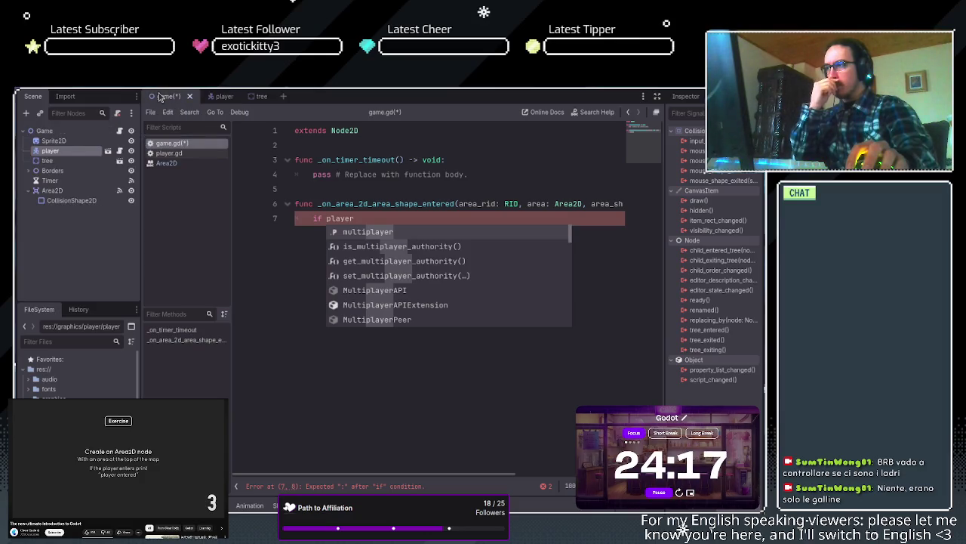
{"action": "left_click", "coordinate": [72, 193]}
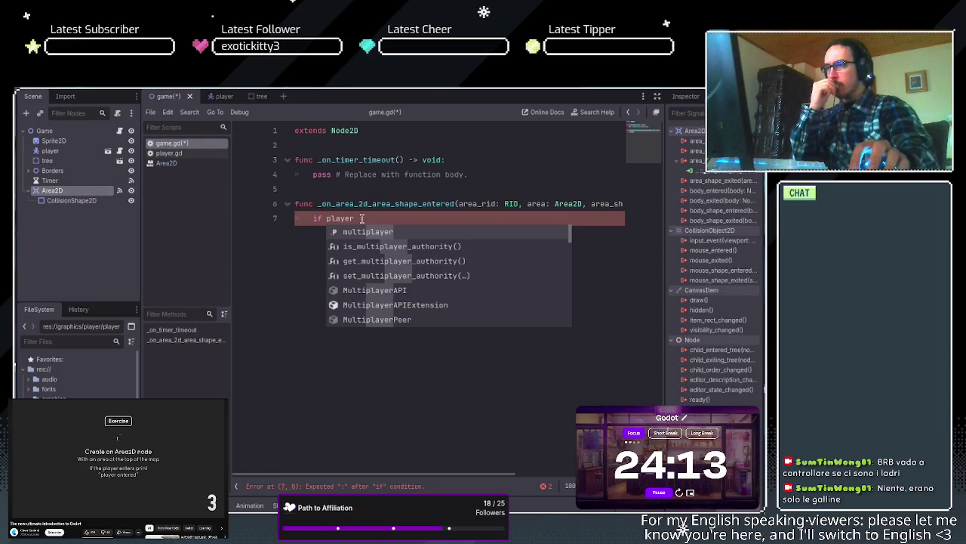
{"action": "double_click", "coordinate": [336, 218]}
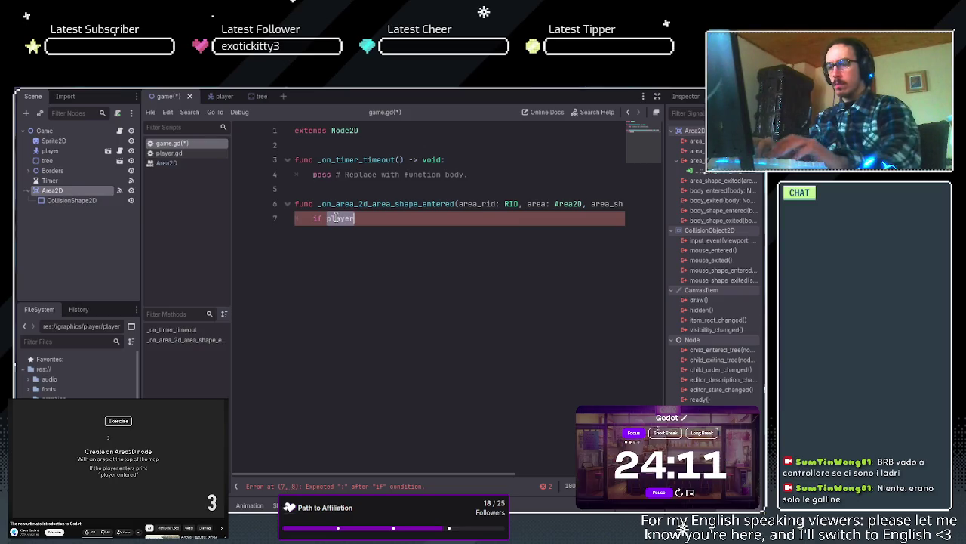
Replace 'player' with the $player/CollisionShape2D node path from the autocomplete list
{"action": "type", "text": "$"}
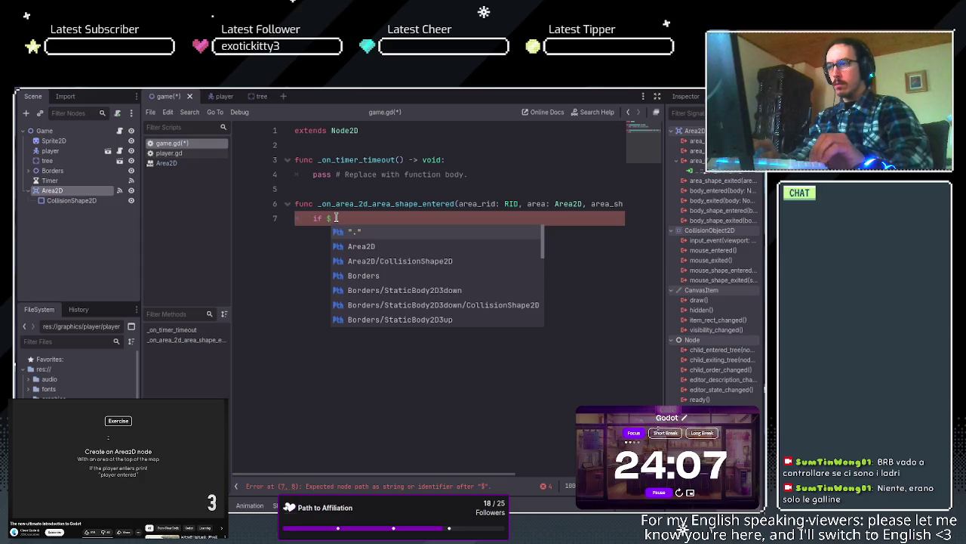
{"action": "key", "text": "Down"}
{"action": "key", "text": "Down"}
{"action": "key", "text": "Down"}
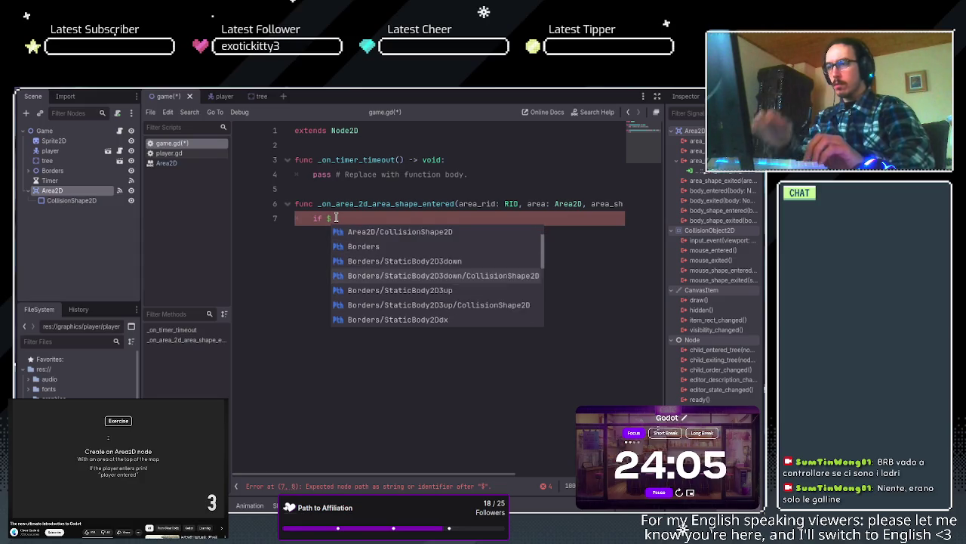
{"action": "key", "text": "Down"}
{"action": "key", "text": "Down"}
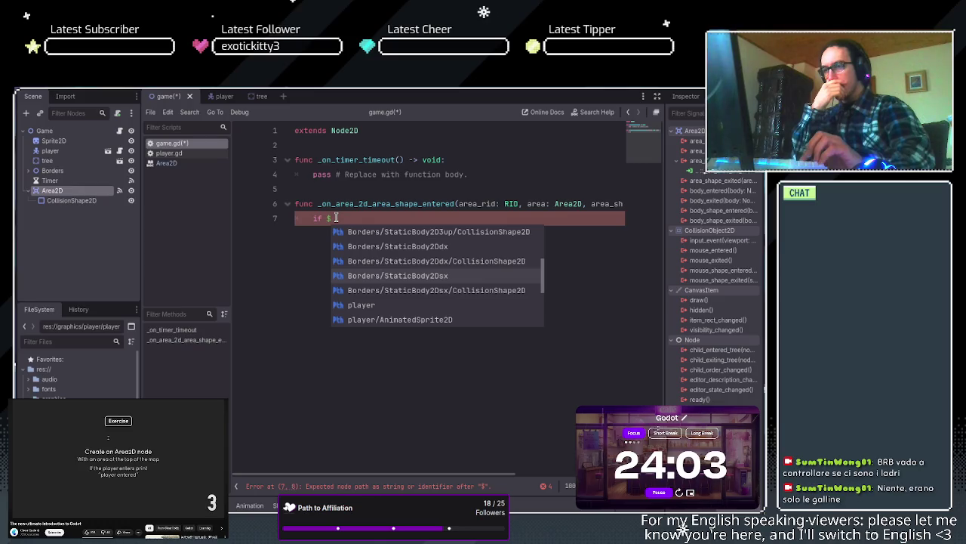
{"action": "key", "text": "Down"}
{"action": "key", "text": "Down"}
{"action": "key", "text": "Down"}
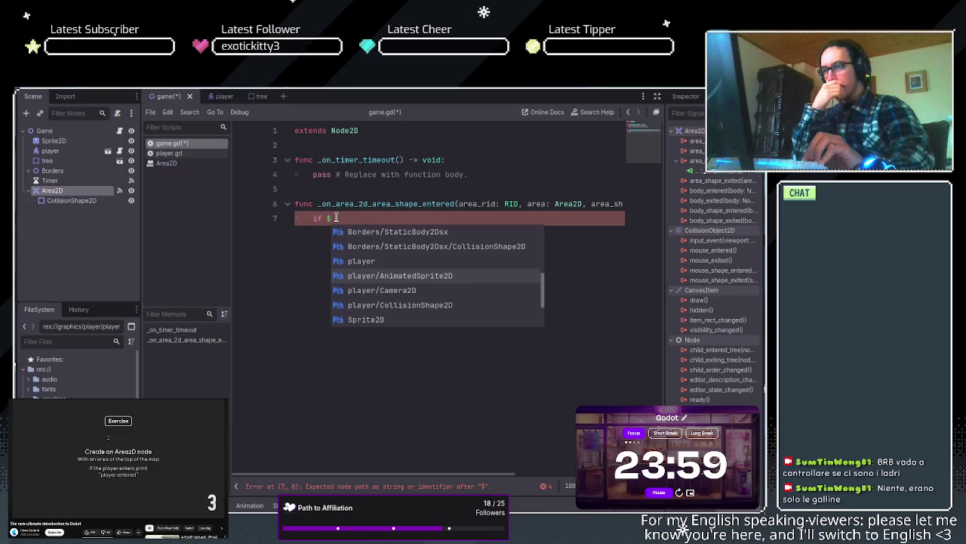
{"action": "key", "text": "Down"}
{"action": "key", "text": "Down"}
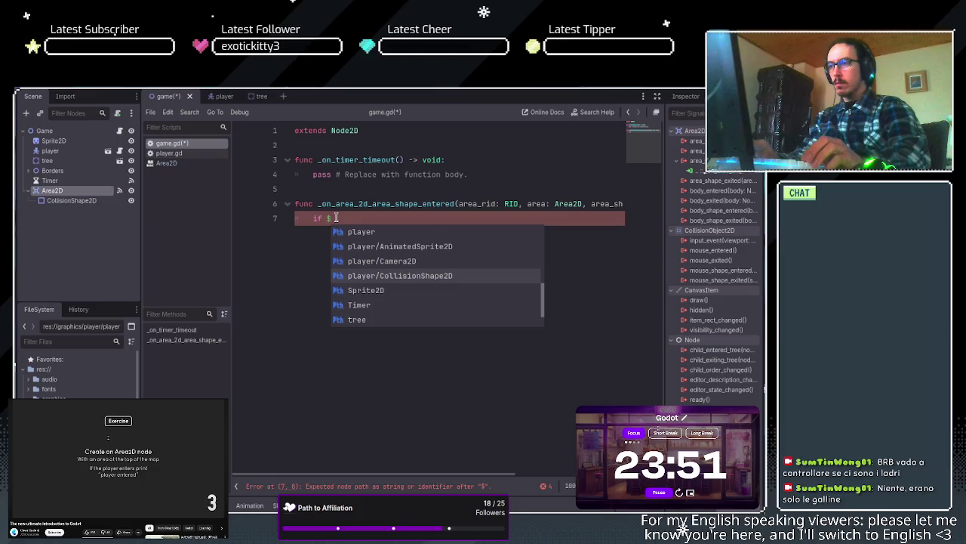
{"action": "key", "text": "Return"}
Finish line 7 as 'if $player/CollisionShape2D in area:' and start an indented body line
{"action": "type", "text": "in"}
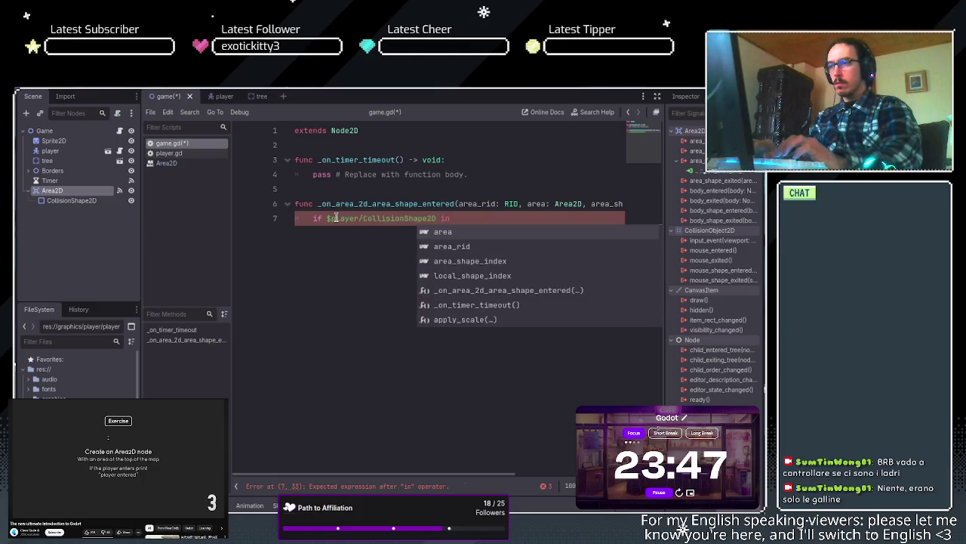
{"action": "key", "text": "Return"}
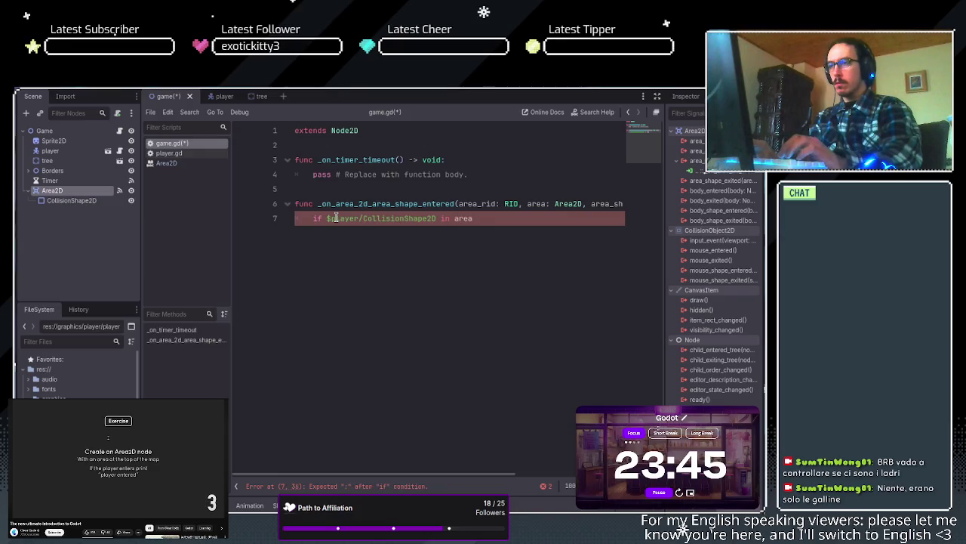
{"action": "type", "text": ":"}
{"action": "key", "text": "Return"}
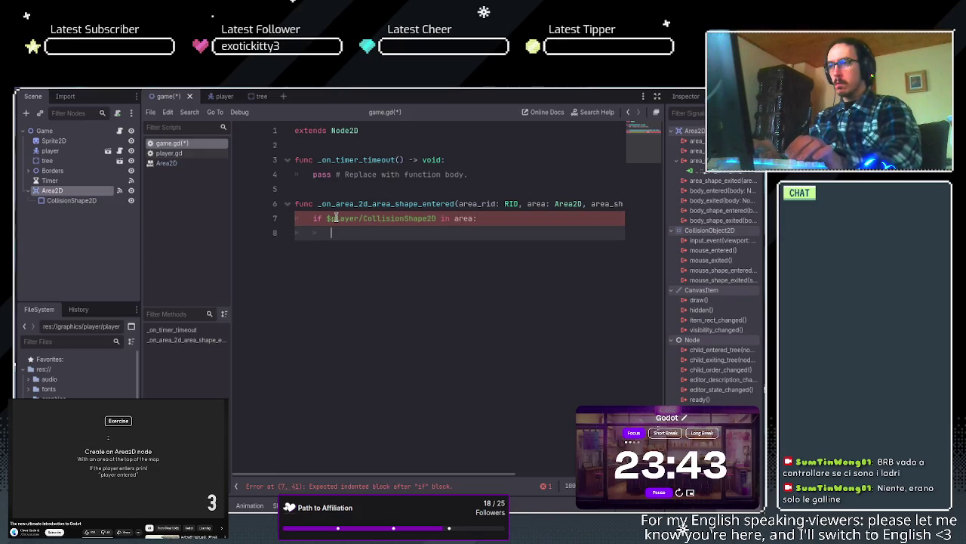
Add print("Player has entered area") as the if body on line 8
{"action": "type", "text": "print"}
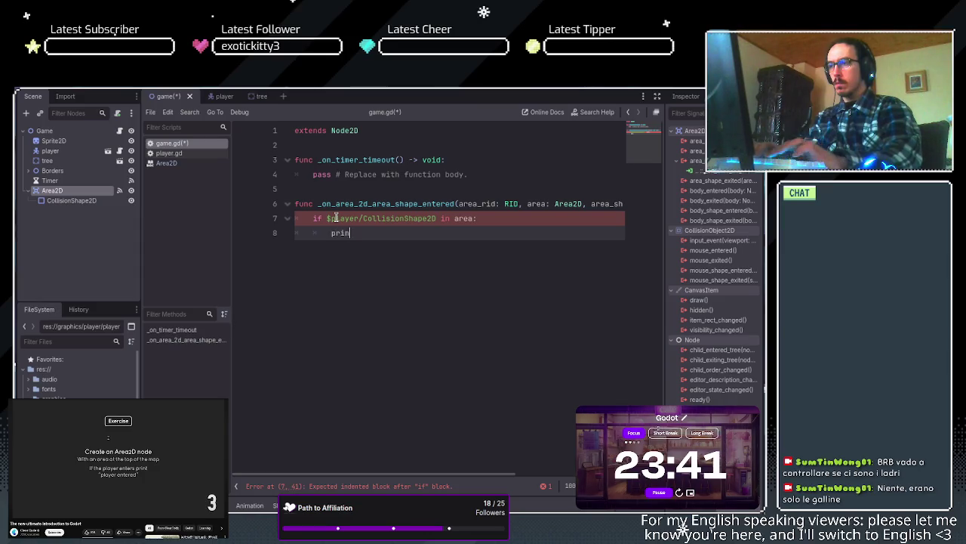
{"action": "key", "text": "Return"}
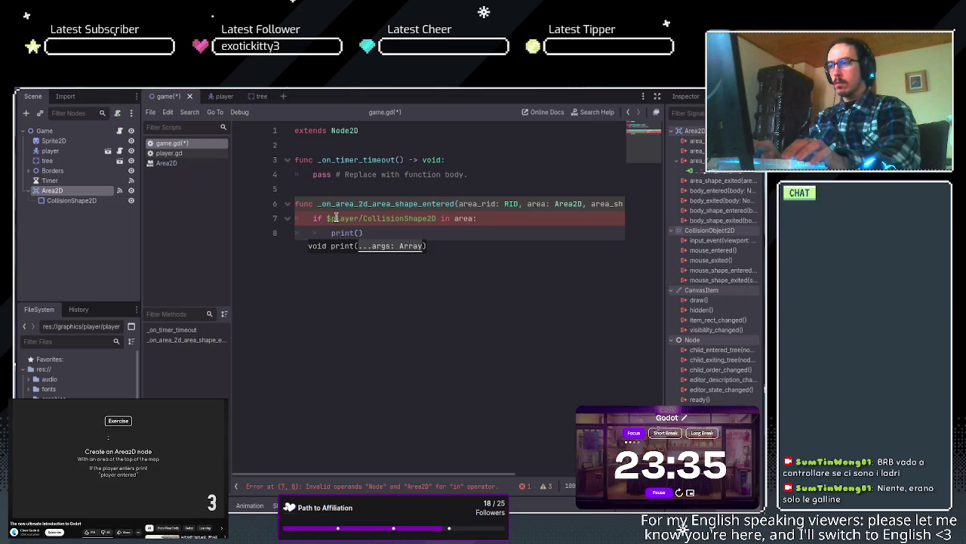
{"action": "type", "text": "Player has en"}
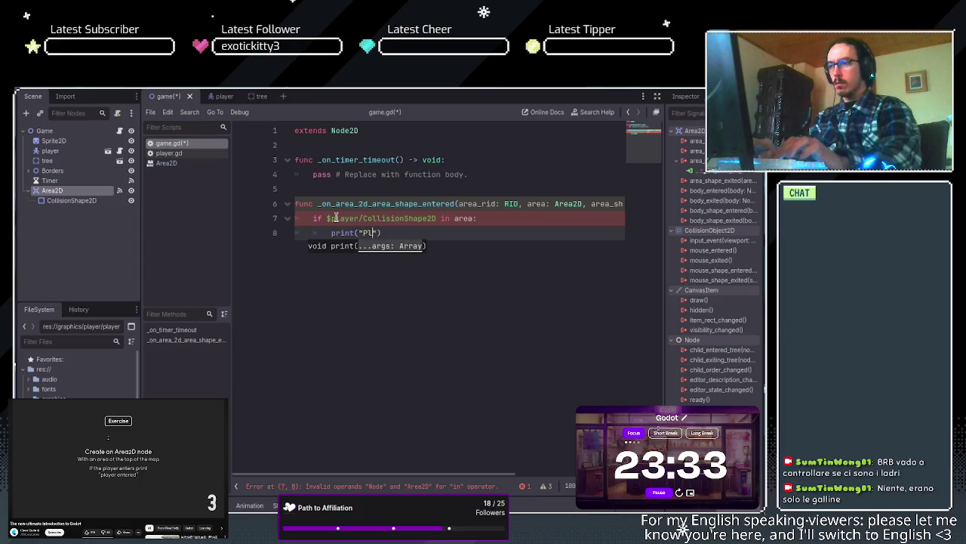
{"action": "type", "text": "tered area"}
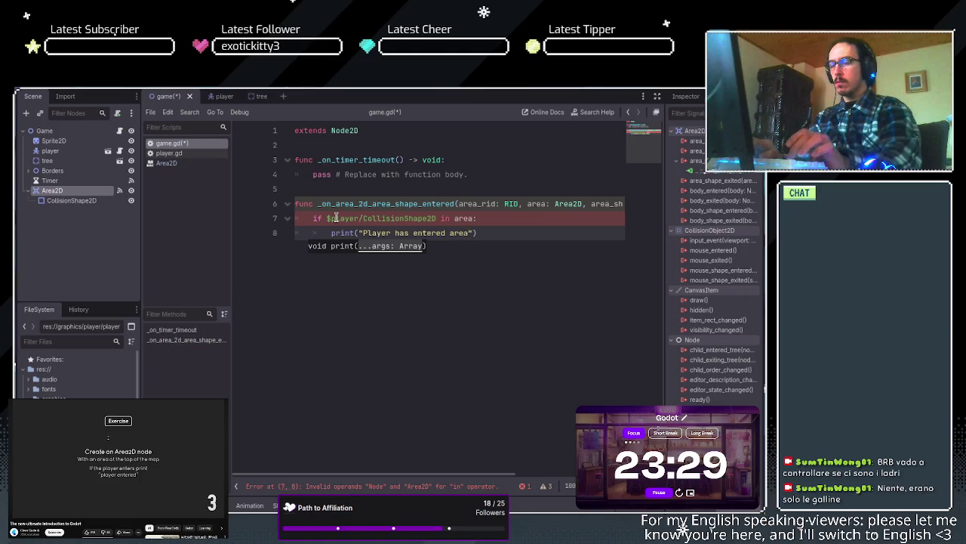
{"action": "left_click", "coordinate": [546, 229]}
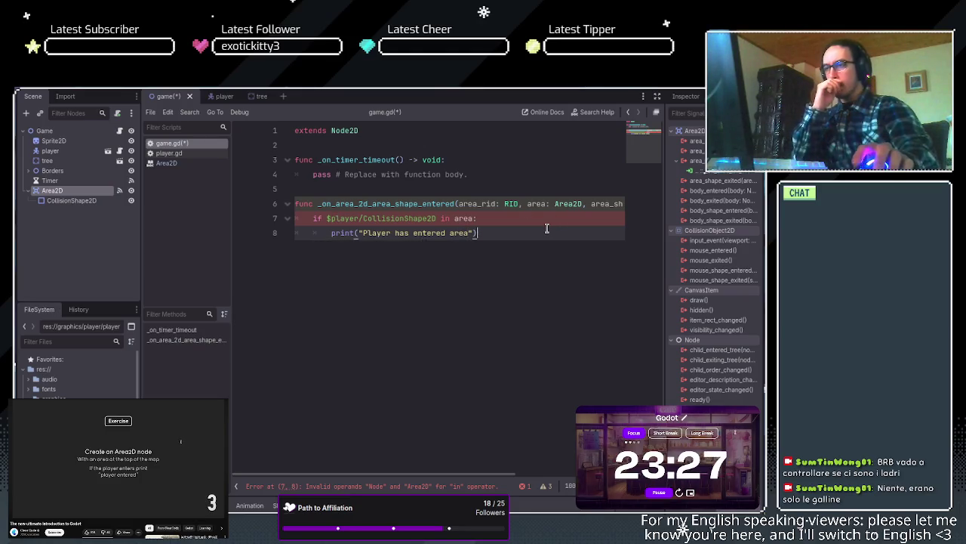
{"action": "left_click", "coordinate": [549, 213]}
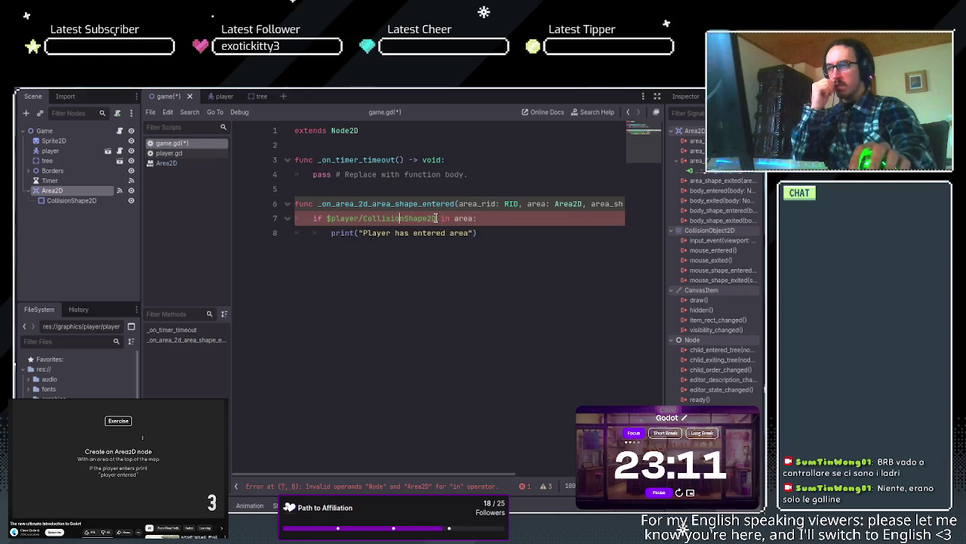
{"action": "left_click_drag", "start_coordinate": [317, 204], "coordinate": [454, 207]}
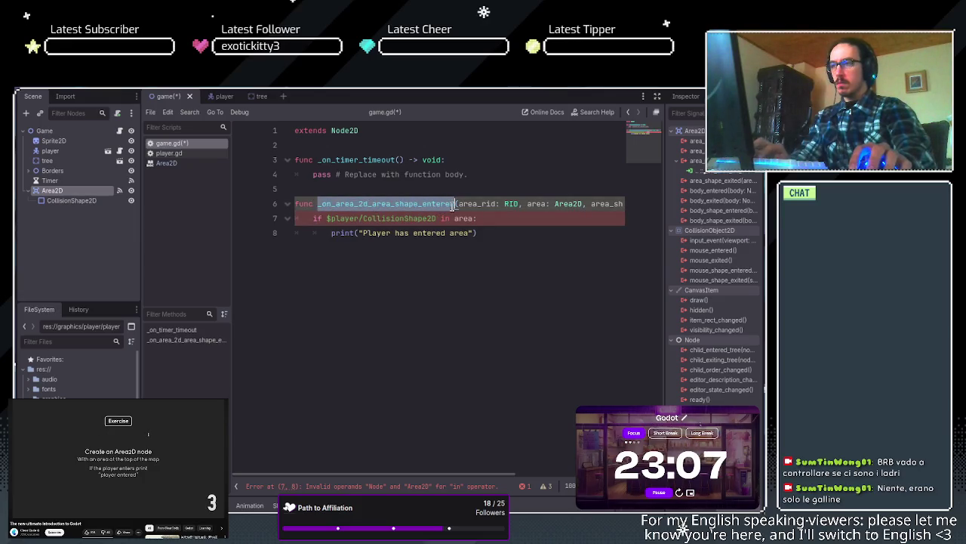
{"action": "left_click", "coordinate": [457, 218]}
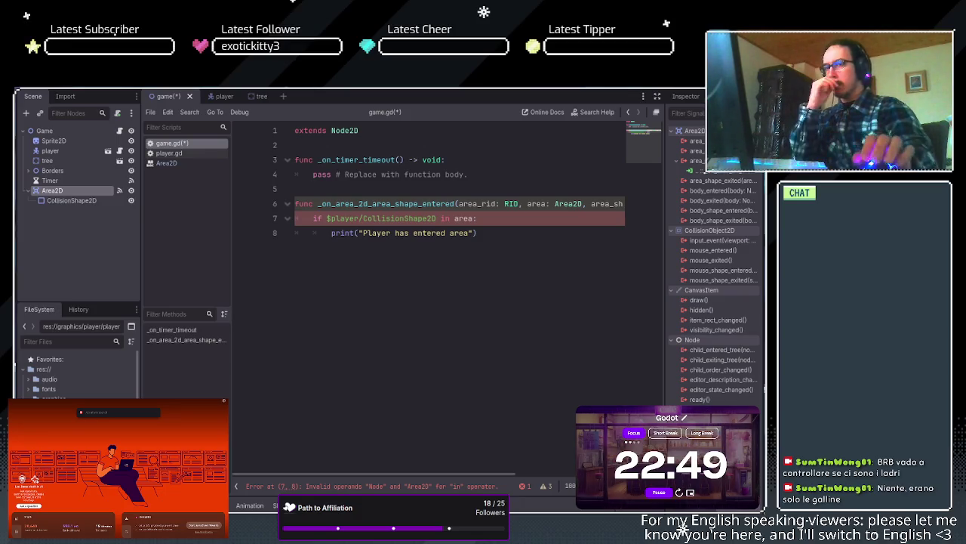
{"action": "key", "text": "Return"}
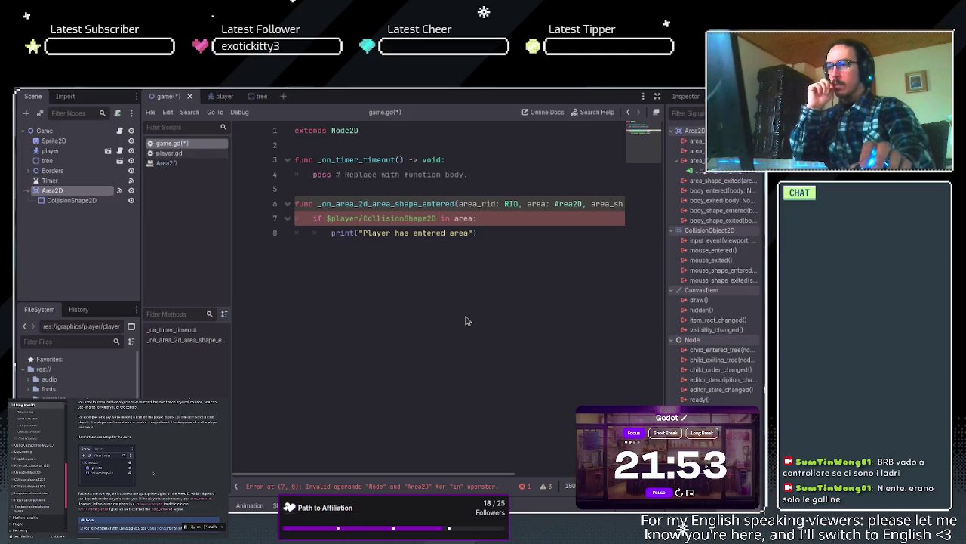
{"action": "scroll", "coordinate": [154, 472], "scroll_direction": "down", "scroll_amount": 3}
{"action": "scroll", "coordinate": [154, 473], "scroll_direction": "down", "scroll_amount": 2}
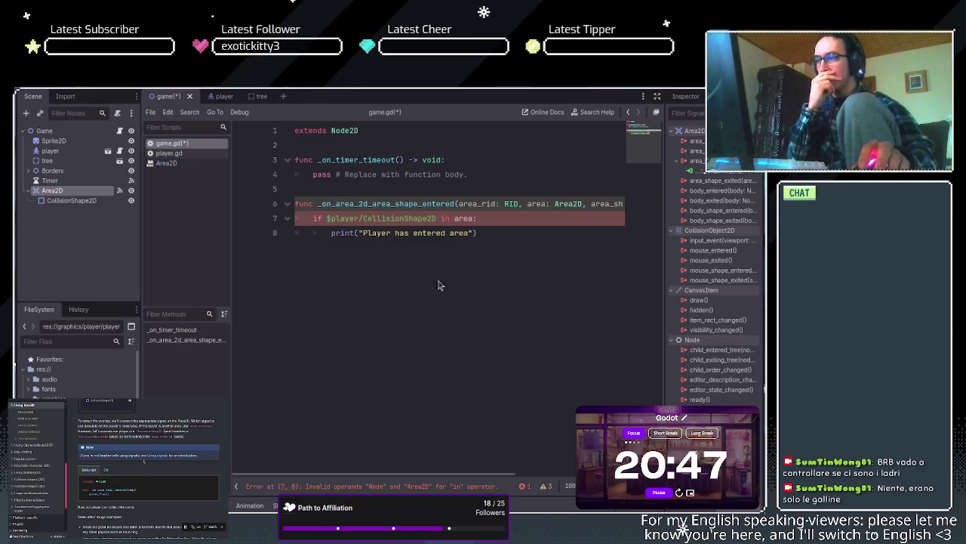
{"action": "scroll", "coordinate": [164, 434], "scroll_direction": "down", "scroll_amount": 3}
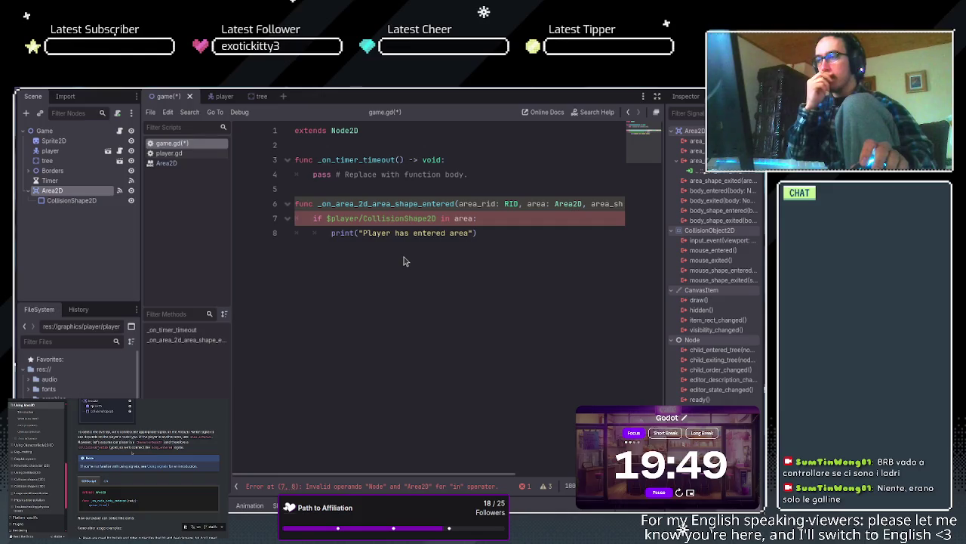
{"action": "scroll", "coordinate": [132, 453], "scroll_direction": "down", "scroll_amount": 3}
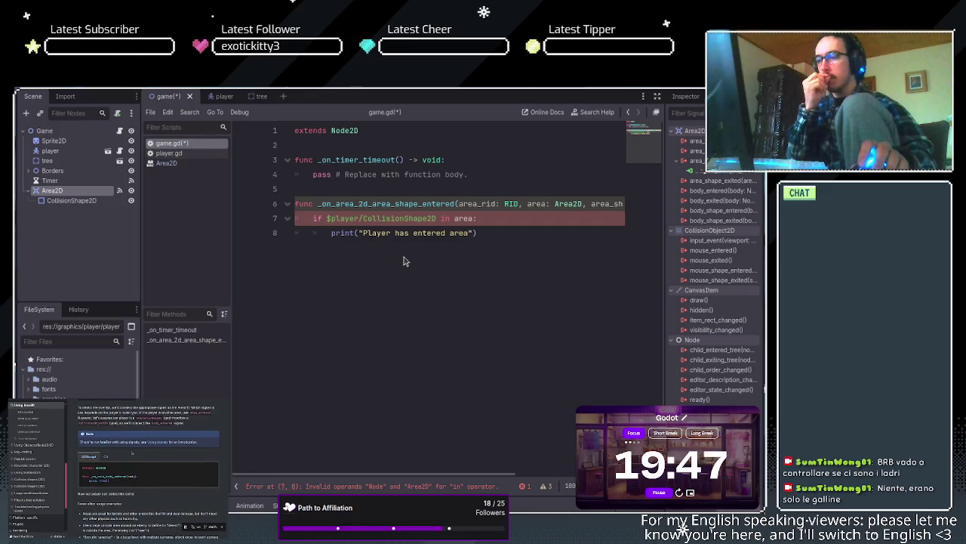
{"action": "scroll", "coordinate": [148, 468], "scroll_direction": "up", "scroll_amount": 5}
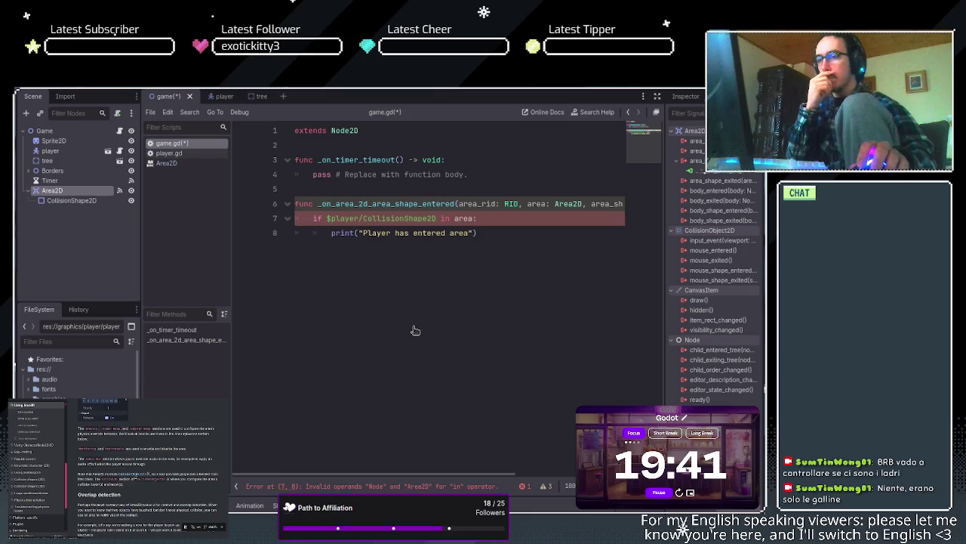
{"action": "scroll", "coordinate": [147, 468], "scroll_direction": "down", "scroll_amount": 1}
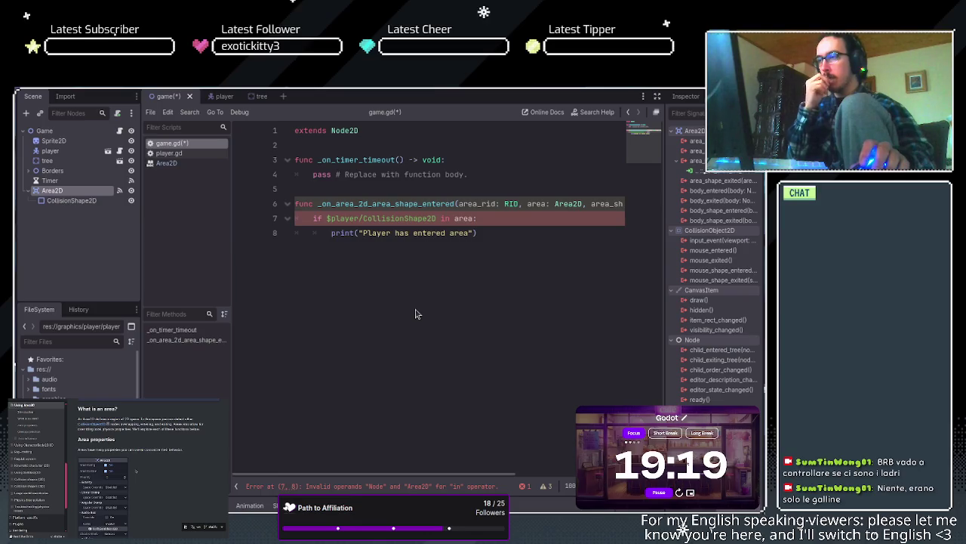
{"action": "scroll", "coordinate": [136, 471], "scroll_direction": "up", "scroll_amount": 3}
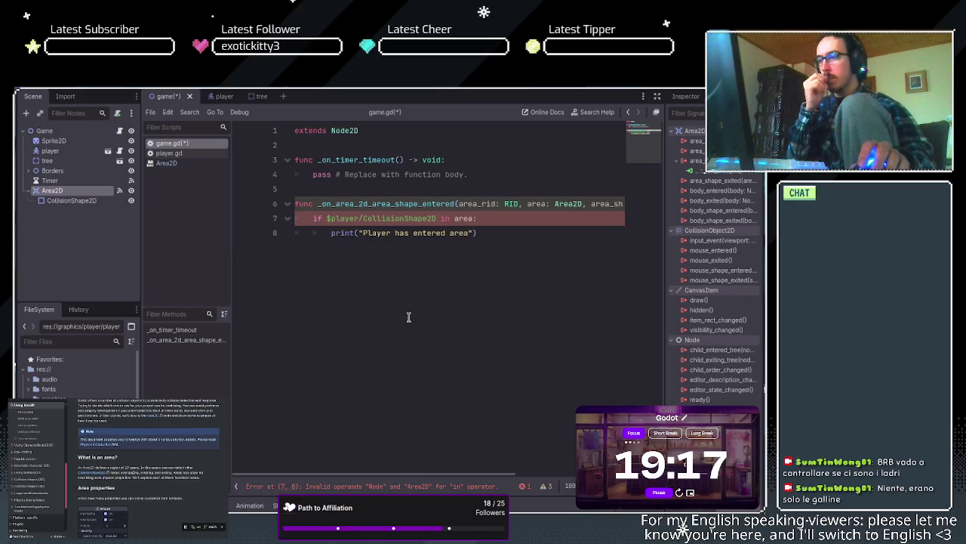
{"action": "scroll", "coordinate": [148, 468], "scroll_direction": "down", "scroll_amount": 2}
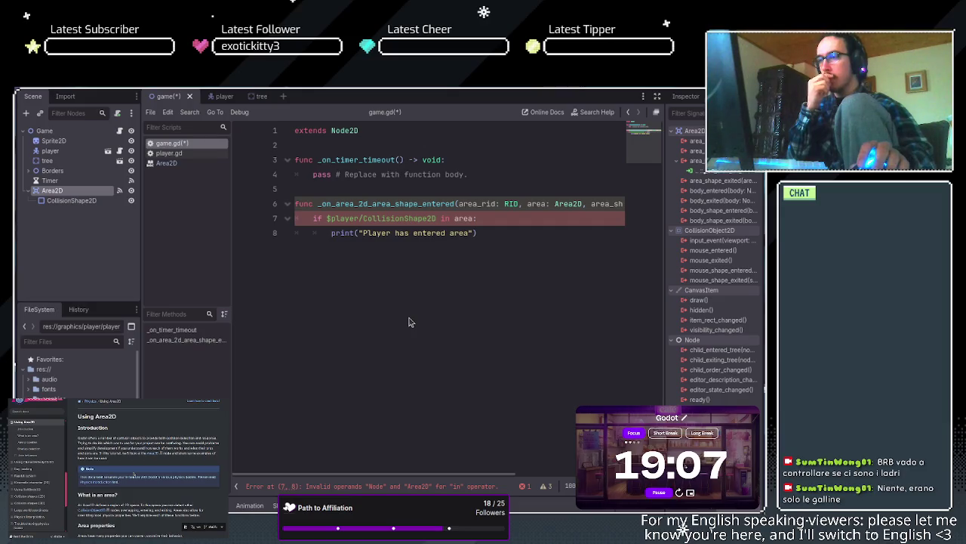
{"action": "scroll", "coordinate": [134, 472], "scroll_direction": "down", "scroll_amount": 2}
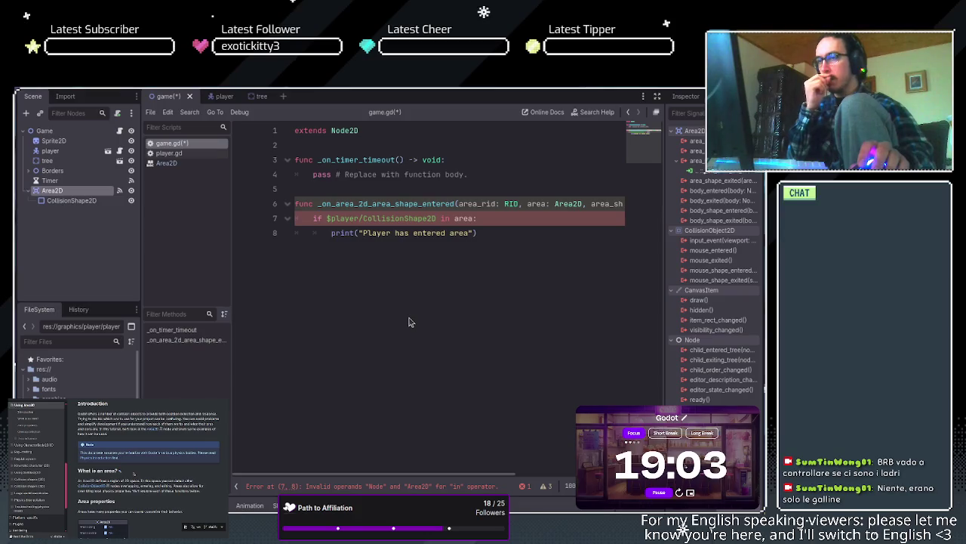
{"action": "scroll", "coordinate": [134, 472], "scroll_direction": "down", "scroll_amount": 2}
{"action": "scroll", "coordinate": [148, 476], "scroll_direction": "down", "scroll_amount": 5}
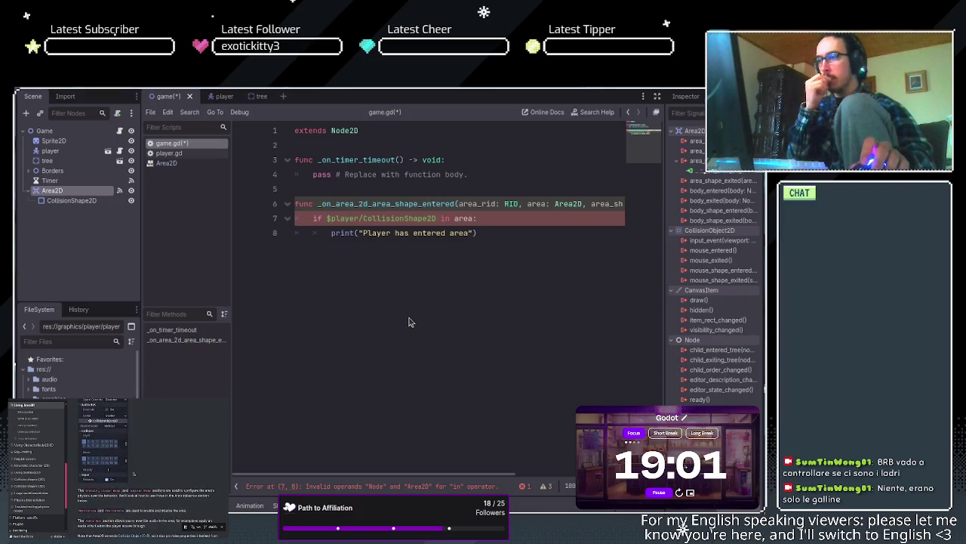
{"action": "scroll", "coordinate": [147, 468], "scroll_direction": "down", "scroll_amount": 3}
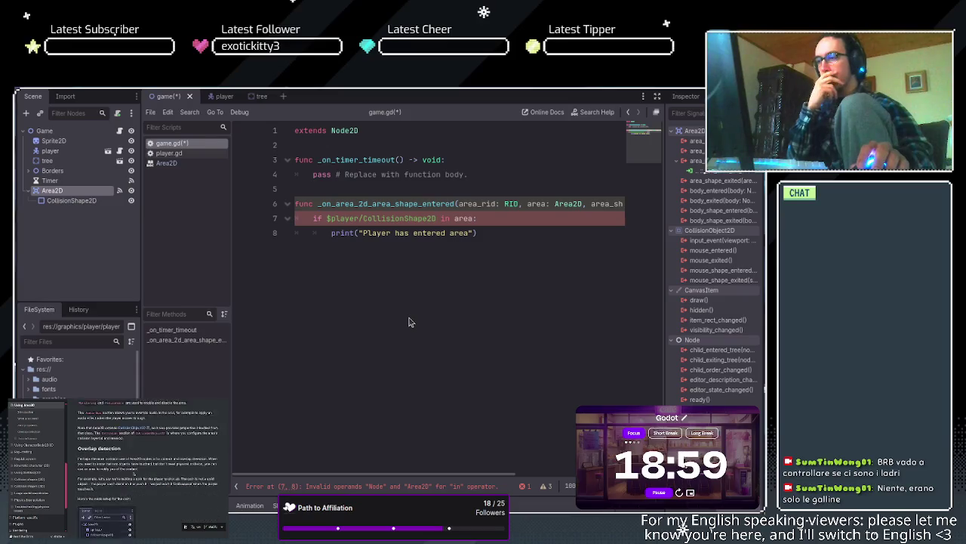
{"action": "scroll", "coordinate": [148, 468], "scroll_direction": "down", "scroll_amount": 2}
{"action": "scroll", "coordinate": [135, 436], "scroll_direction": "down", "scroll_amount": 3}
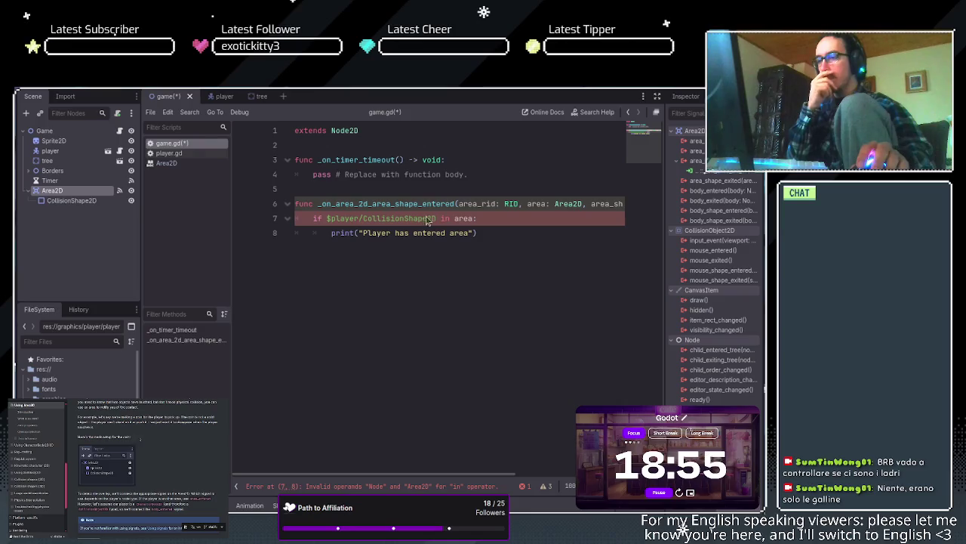
{"action": "scroll", "coordinate": [136, 440], "scroll_direction": "down", "scroll_amount": 3}
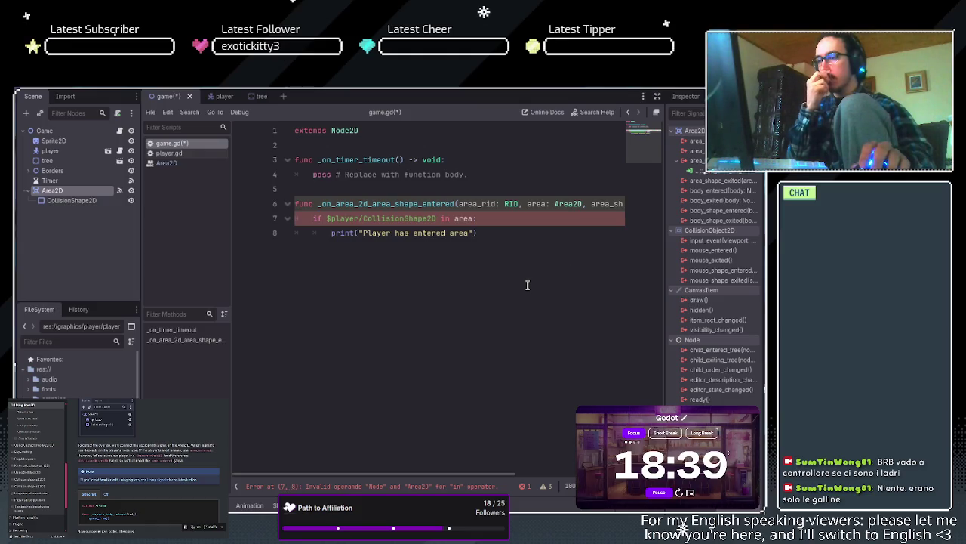
{"action": "scroll", "coordinate": [148, 468], "scroll_direction": "down", "scroll_amount": 3}
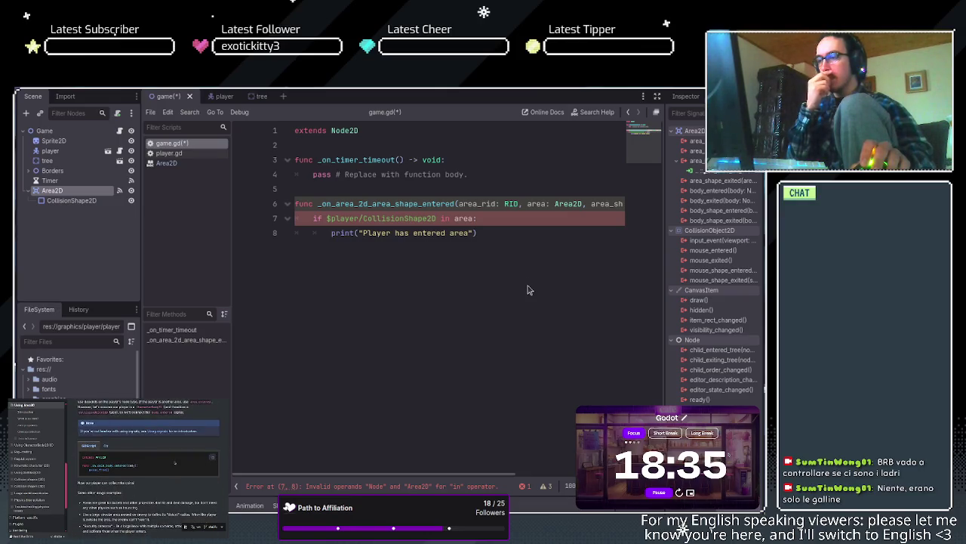
{"action": "scroll", "coordinate": [148, 468], "scroll_direction": "down", "scroll_amount": 3}
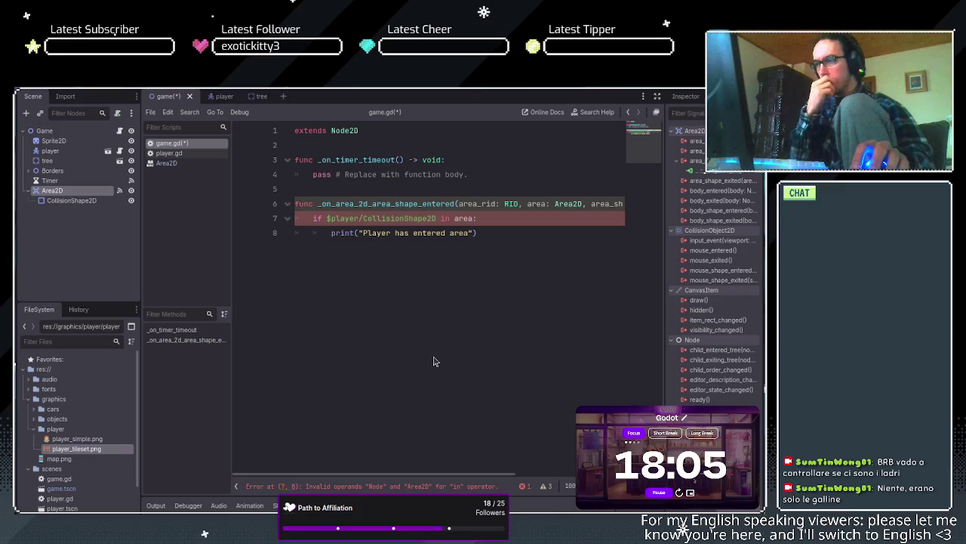
{"action": "left_click", "coordinate": [455, 219]}
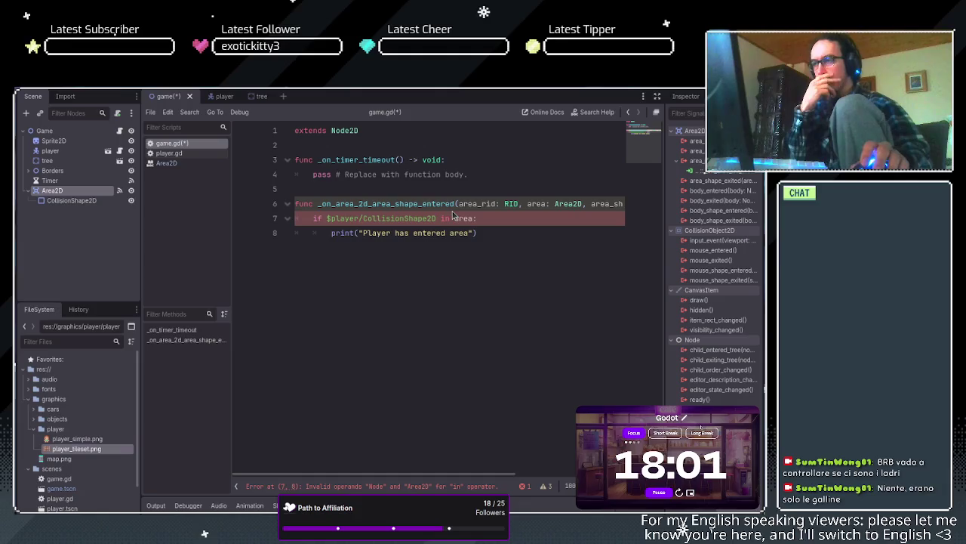